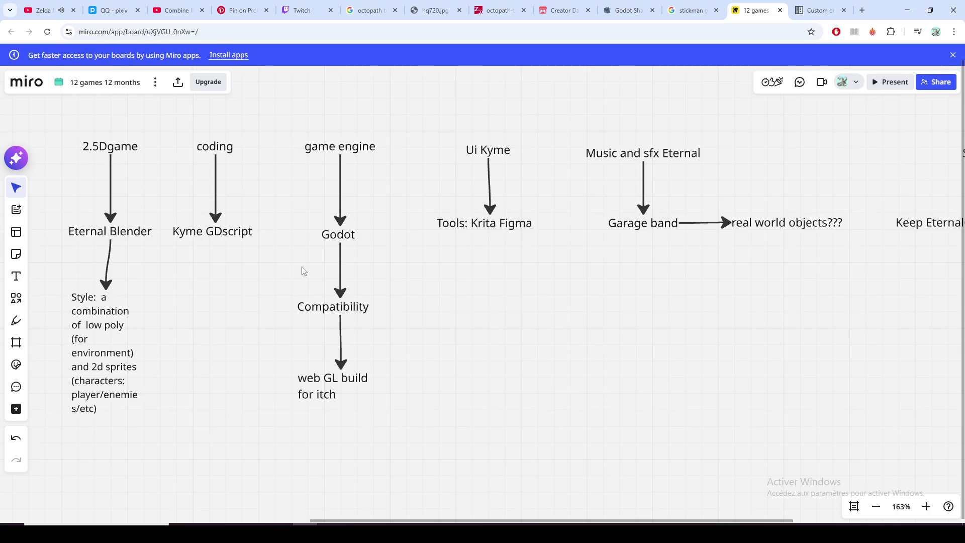
Step: Review the Godot note and highlight the word Compatibility in its note
click(341, 255)
click(352, 241)
scroll(351, 241, up, 5)
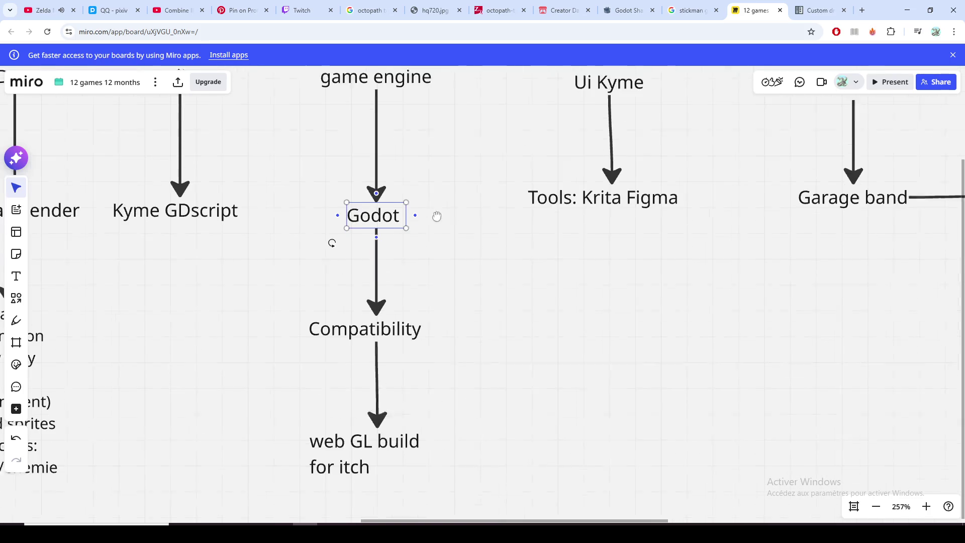
scroll(319, 291, down, 2)
click(448, 306)
click(391, 326)
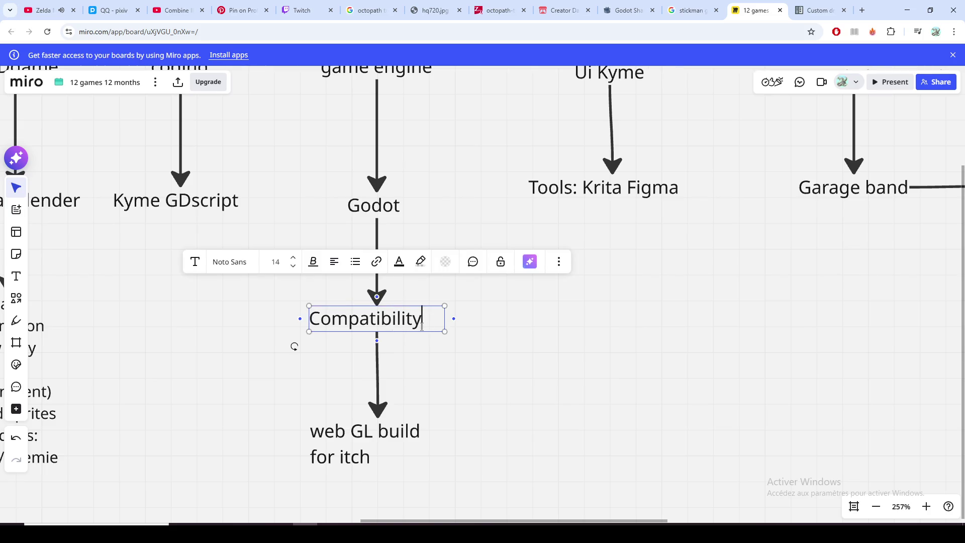
drag(421, 325, 309, 324)
Step: Check the Godot project's rendering method, finish the Compatibility note, and return to the Godot editor
click(446, 522)
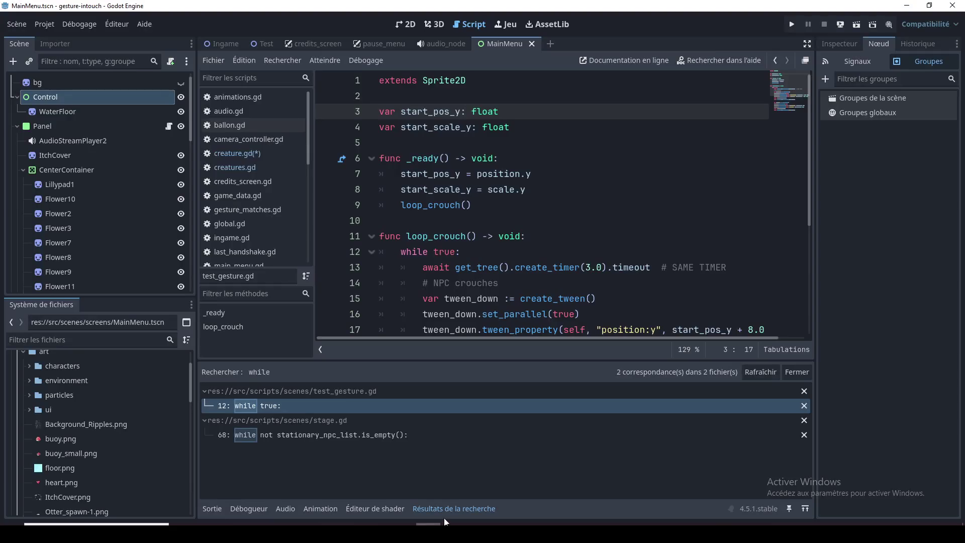
click(929, 28)
click(377, 524)
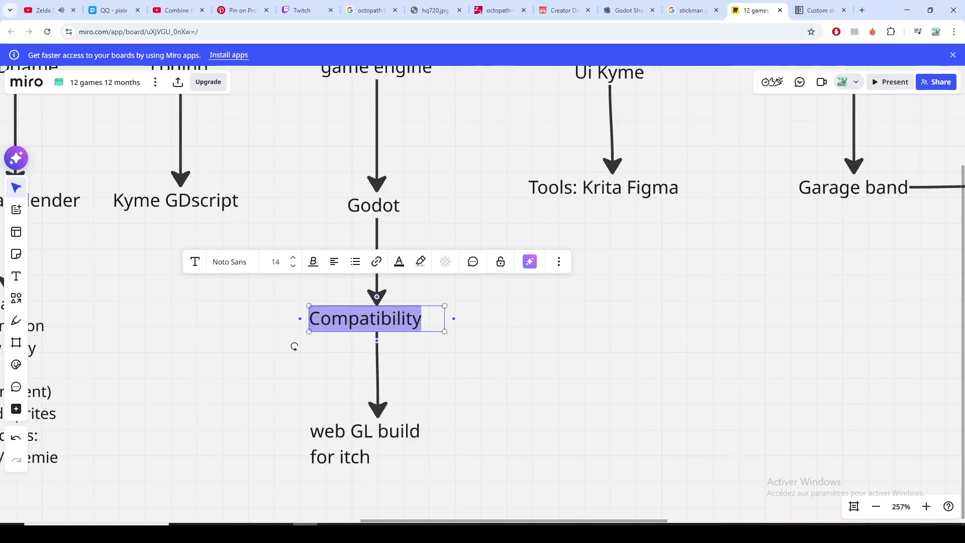
click(398, 399)
scroll(440, 308, down, 3)
scroll(433, 341, down, 1)
scroll(434, 341, down, 1)
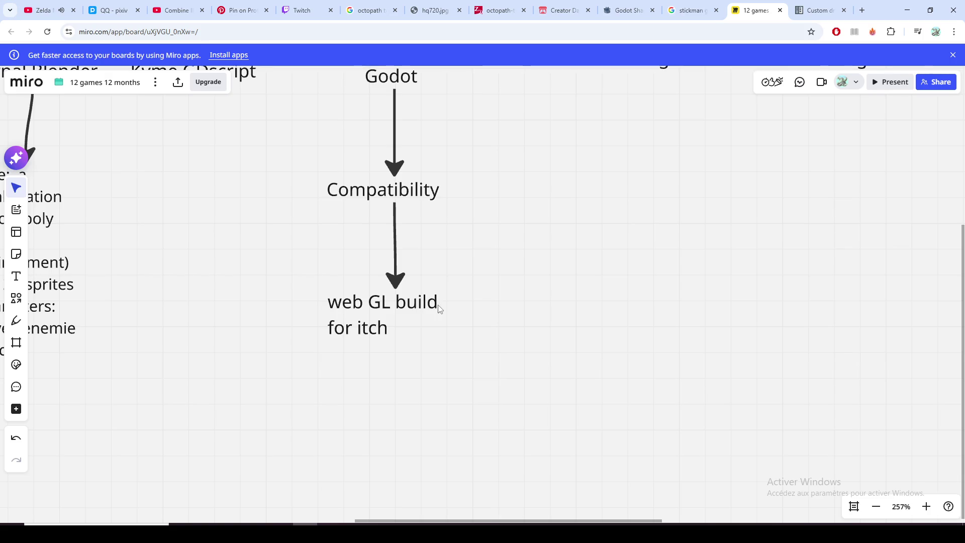
key(alt+Tab)
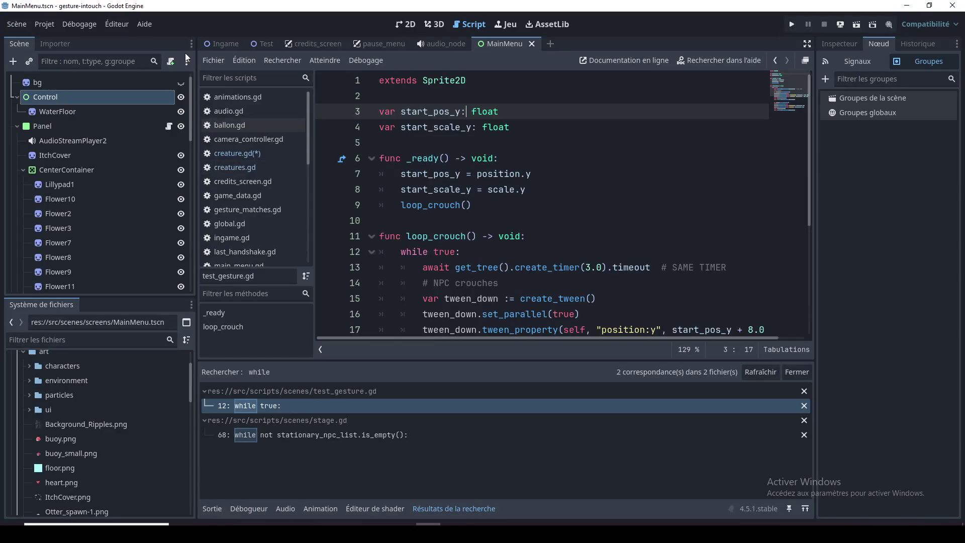
click(83, 23)
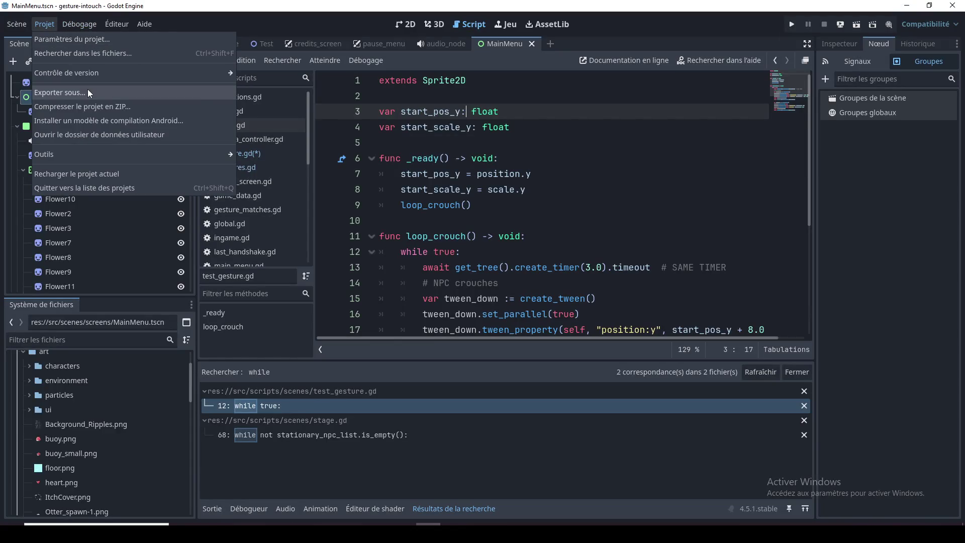
click(88, 89)
click(313, 181)
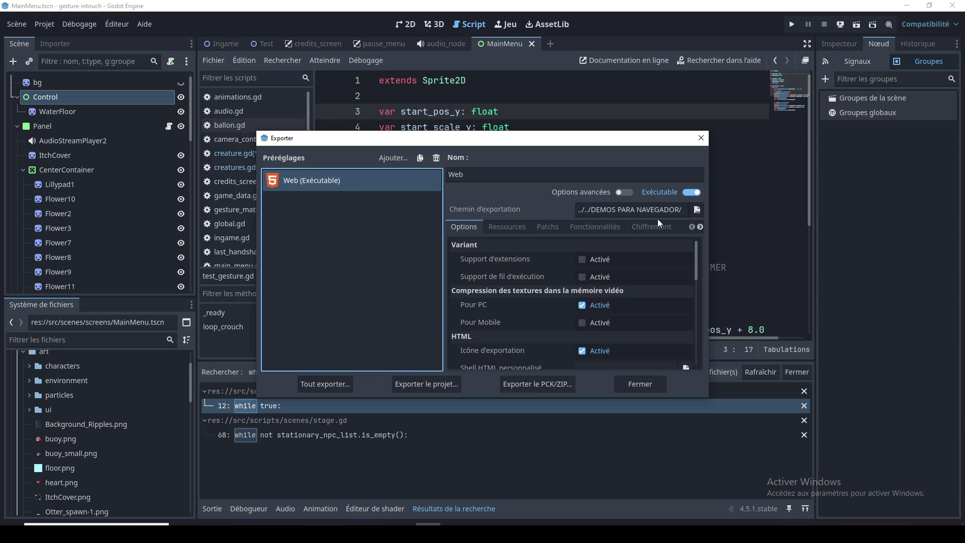
mouse_move(696, 275)
mouse_down()
mouse_move(702, 294)
mouse_move(712, 240)
mouse_up()
click(513, 228)
click(555, 228)
click(603, 226)
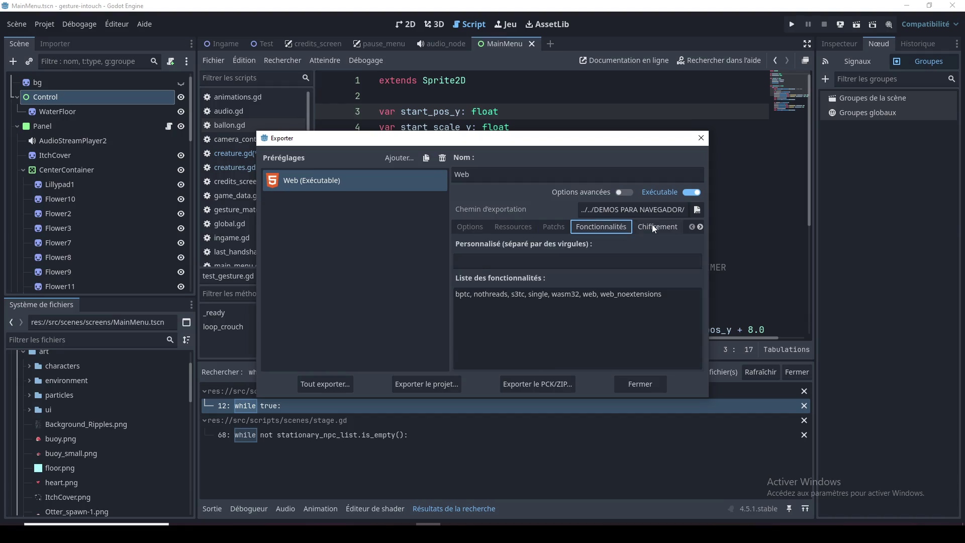
click(658, 226)
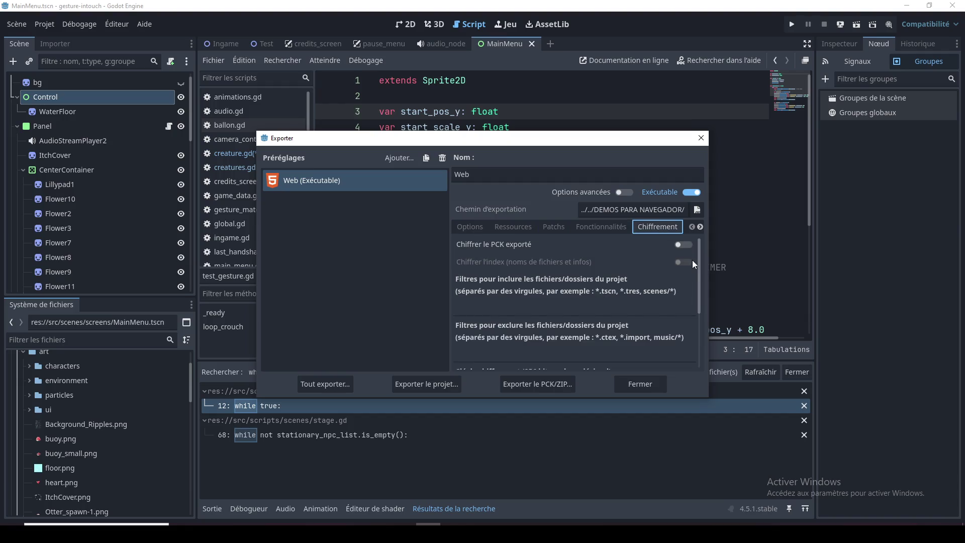
scroll(698, 308, down, 3)
scroll(696, 288, up, 3)
drag(480, 396, 481, 407)
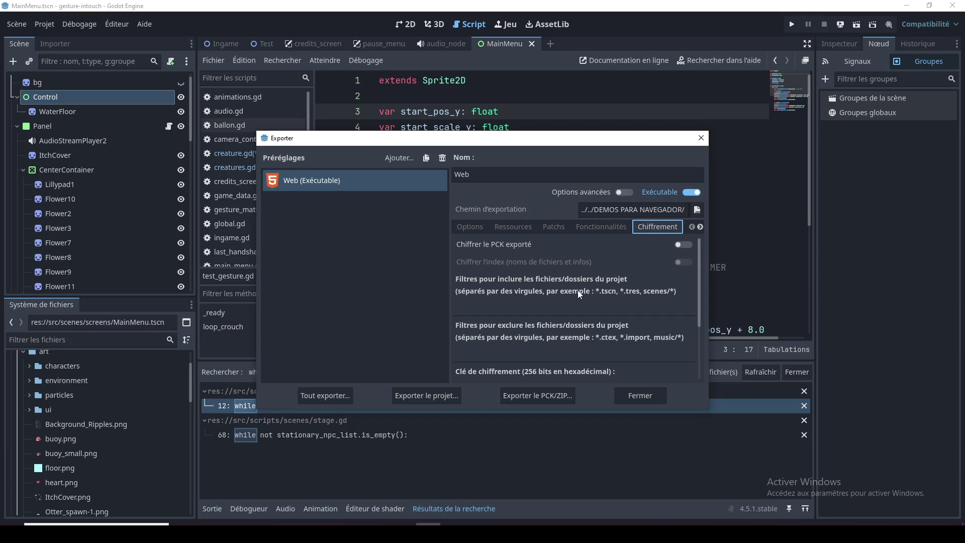
click(702, 138)
click(926, 26)
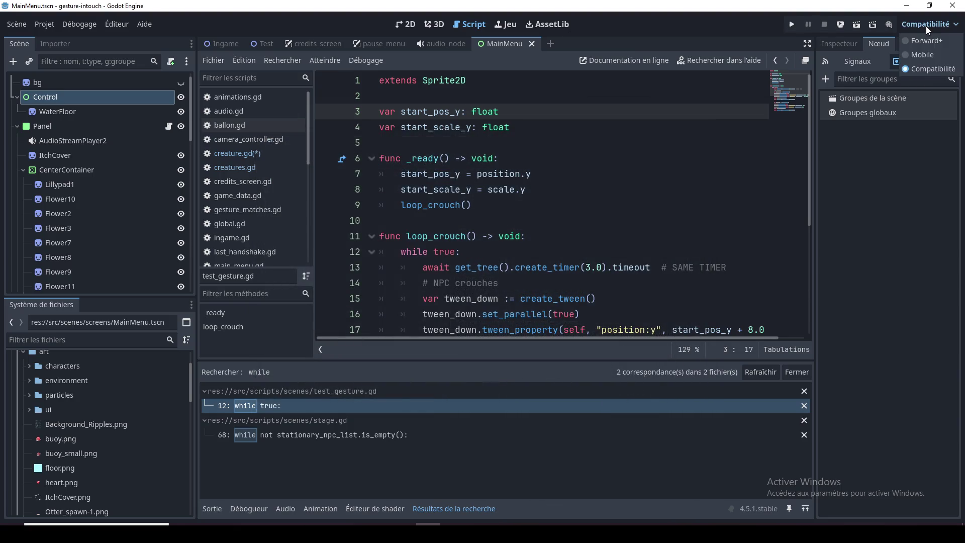
click(933, 26)
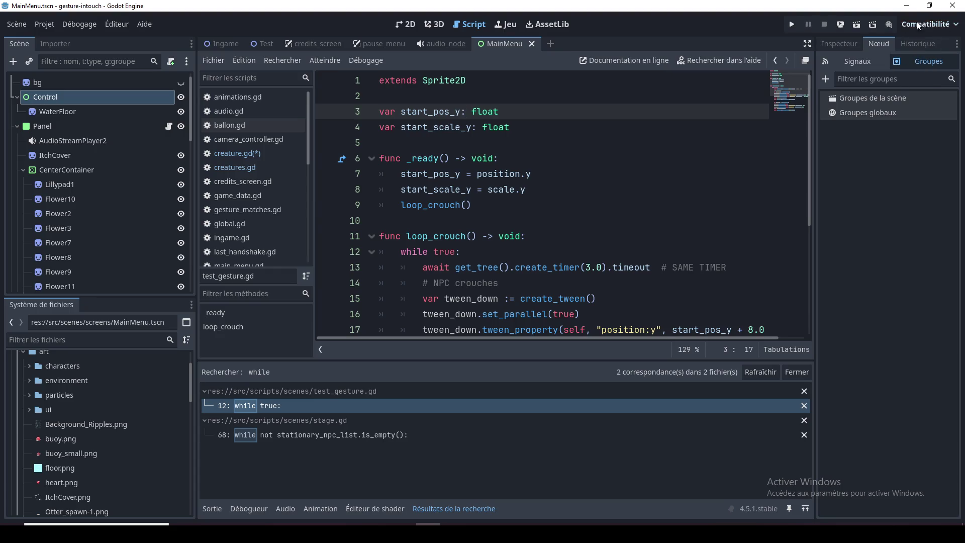
Step: Minimize Godot and look over the Ui Kyme note and its arrow on the board
click(910, 6)
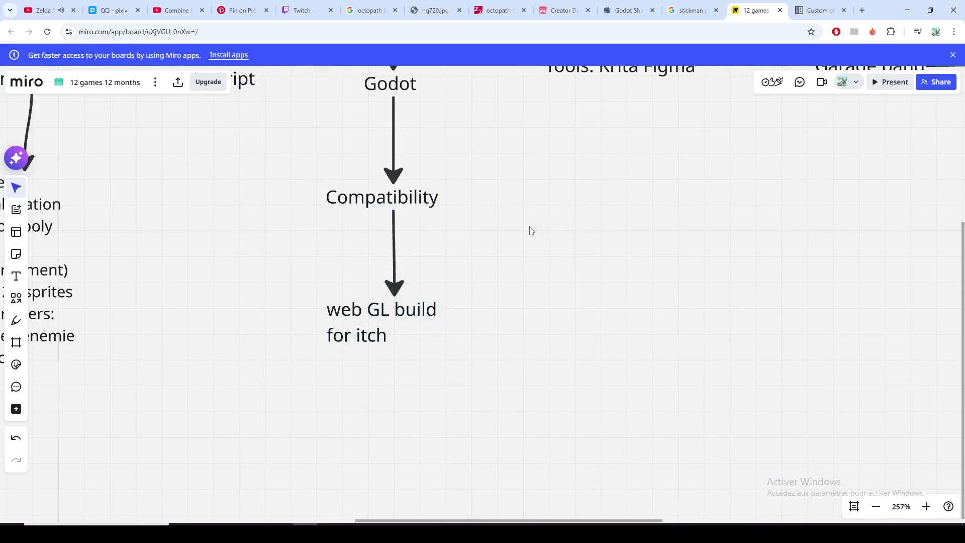
scroll(527, 231, up, 2)
scroll(500, 238, up, 5)
scroll(470, 269, right, 2)
scroll(452, 276, right, 2)
scroll(463, 282, up, 2)
scroll(435, 266, up, 2)
scroll(436, 266, up, 1)
scroll(431, 273, up, 2)
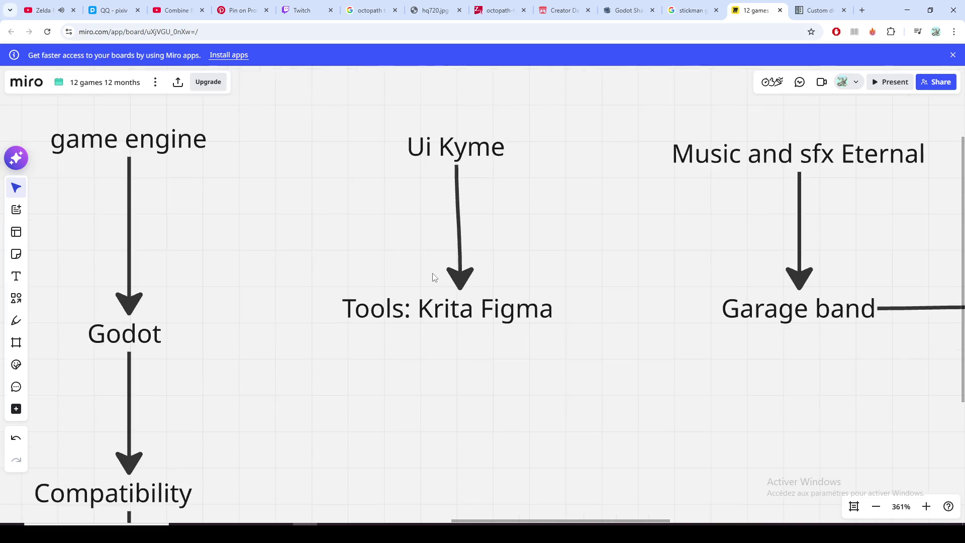
scroll(427, 282, up, 1)
scroll(478, 284, up, 1)
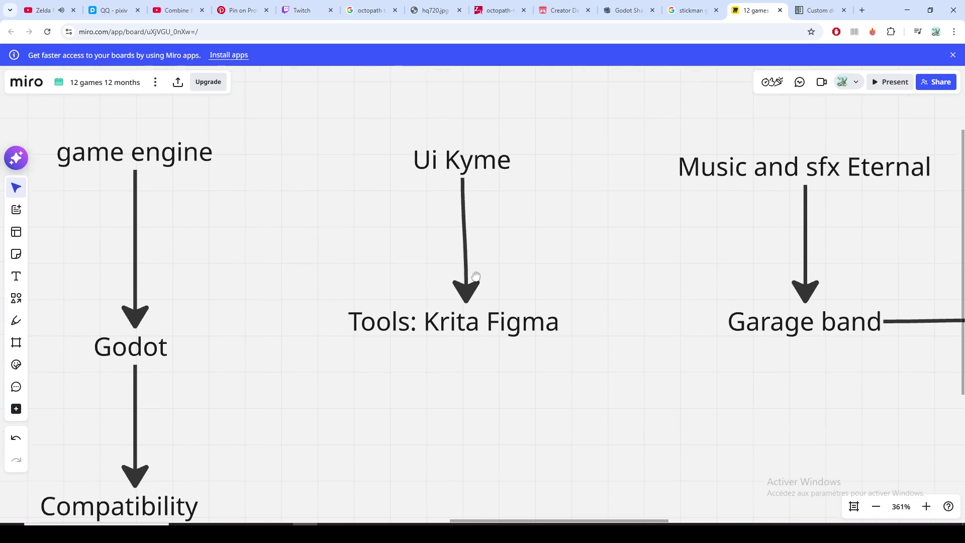
scroll(487, 303, up, 2)
click(489, 198)
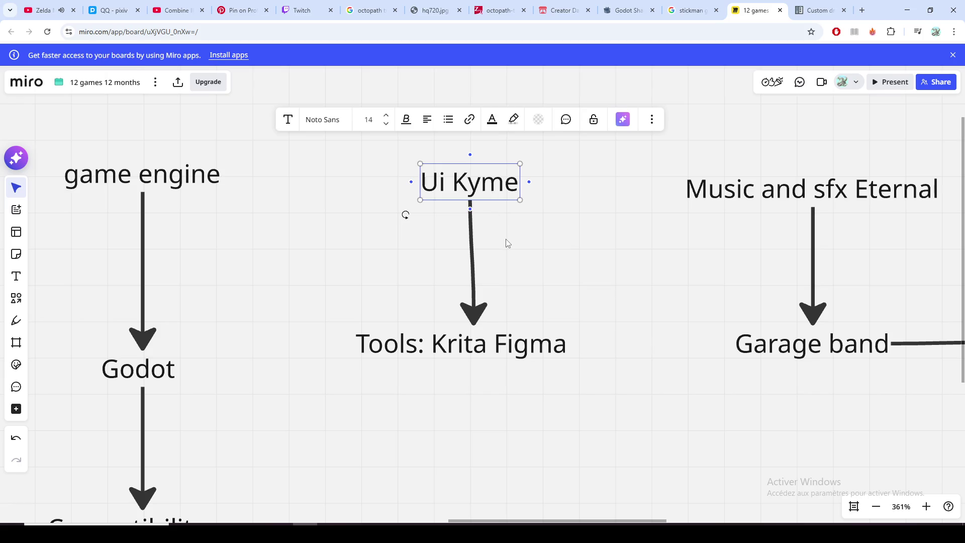
click(505, 241)
click(471, 242)
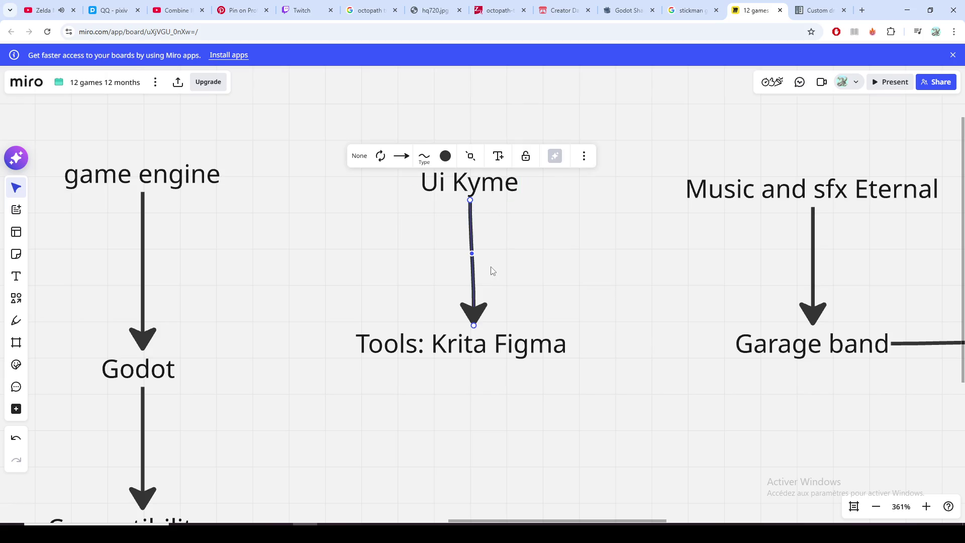
click(495, 191)
scroll(510, 227, up, 1)
scroll(505, 249, up, 1)
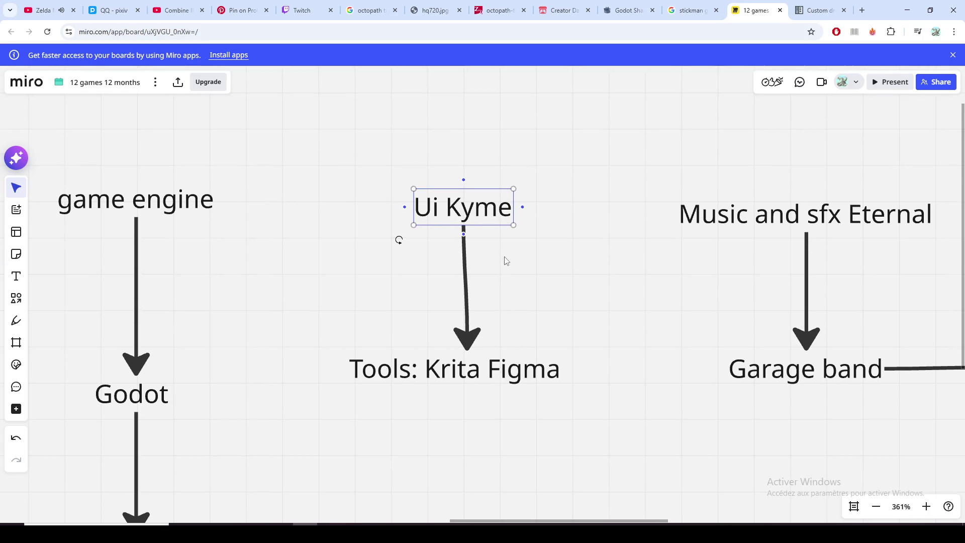
scroll(496, 245, down, 2)
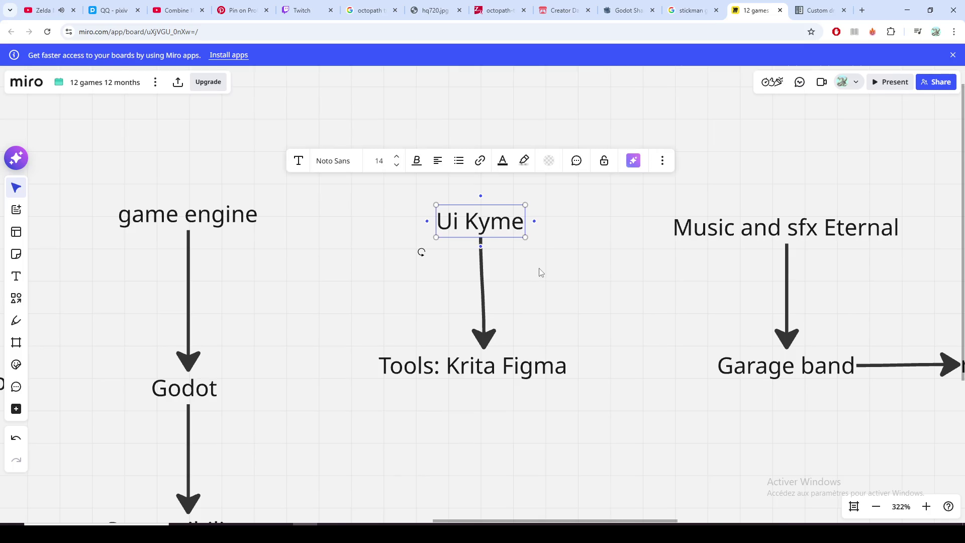
scroll(531, 286, down, 1)
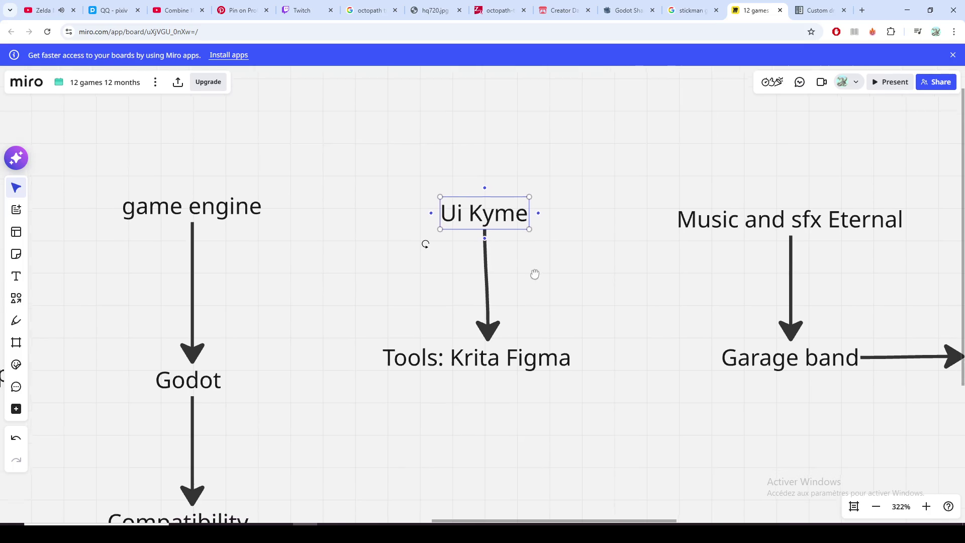
Step: Take the word Figma from the 'Tools: Krita Figma' note and search the web for it in a new tab
click(498, 346)
double_click(535, 341)
key(ctrl+c)
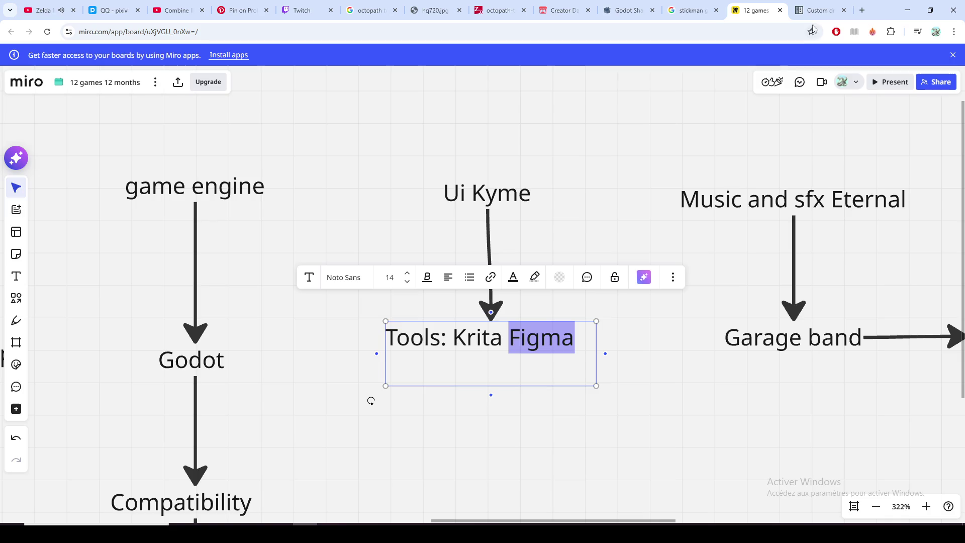
click(862, 10)
key(ctrl+v)
key(Return)
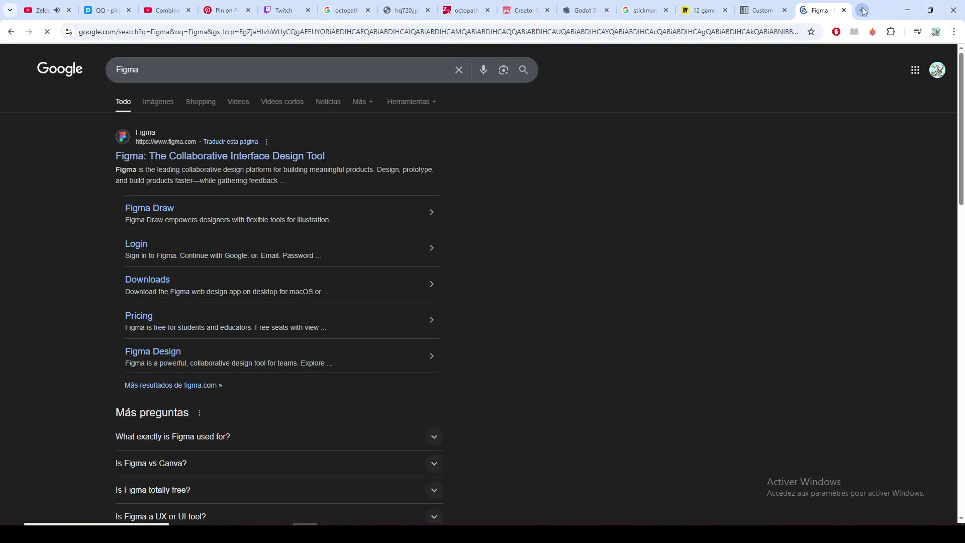
Step: Open figma.com, dismiss the cookie notice, and sign in through Continue with Google
click(276, 157)
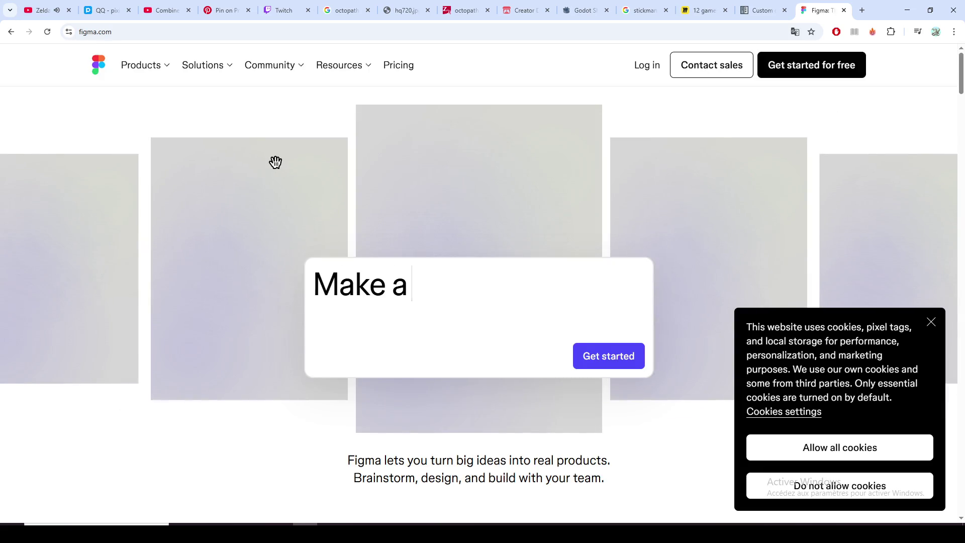
click(934, 323)
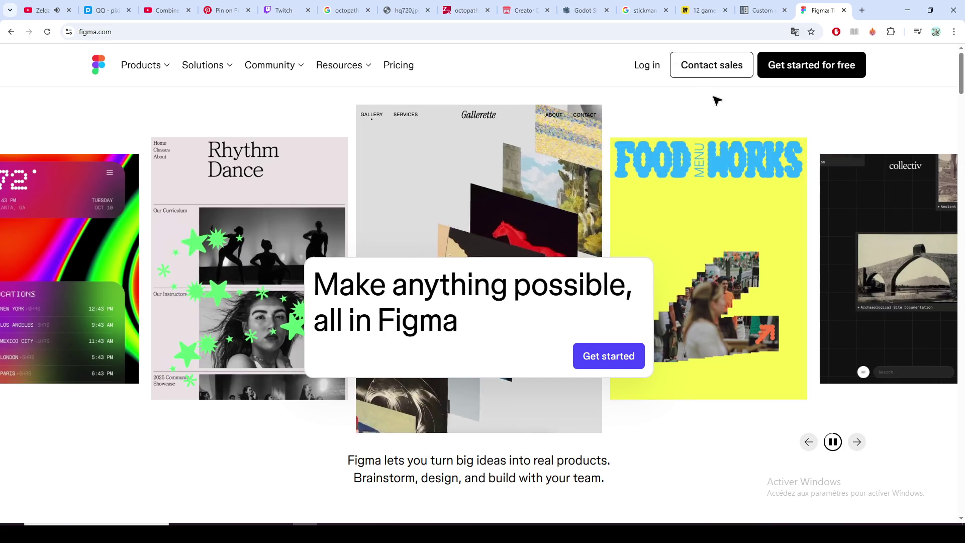
click(653, 68)
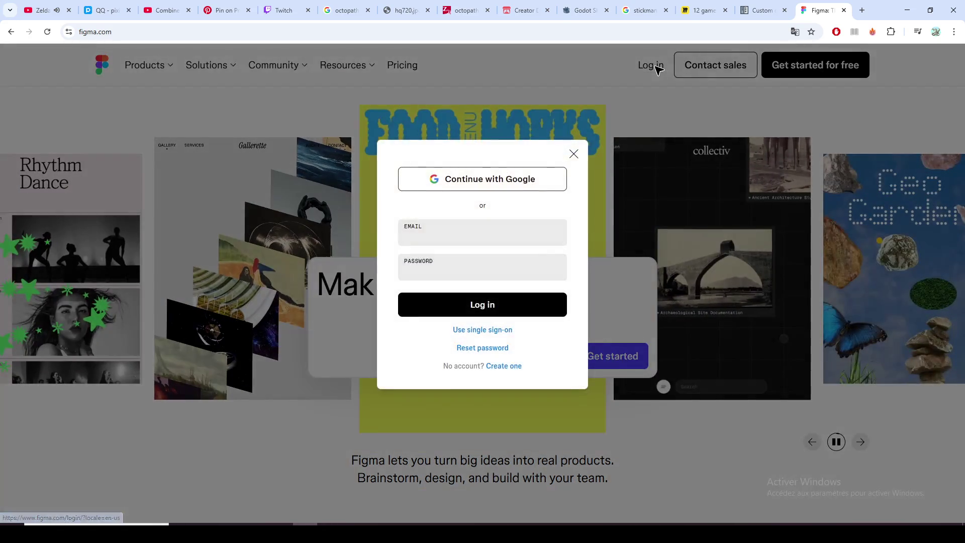
click(536, 187)
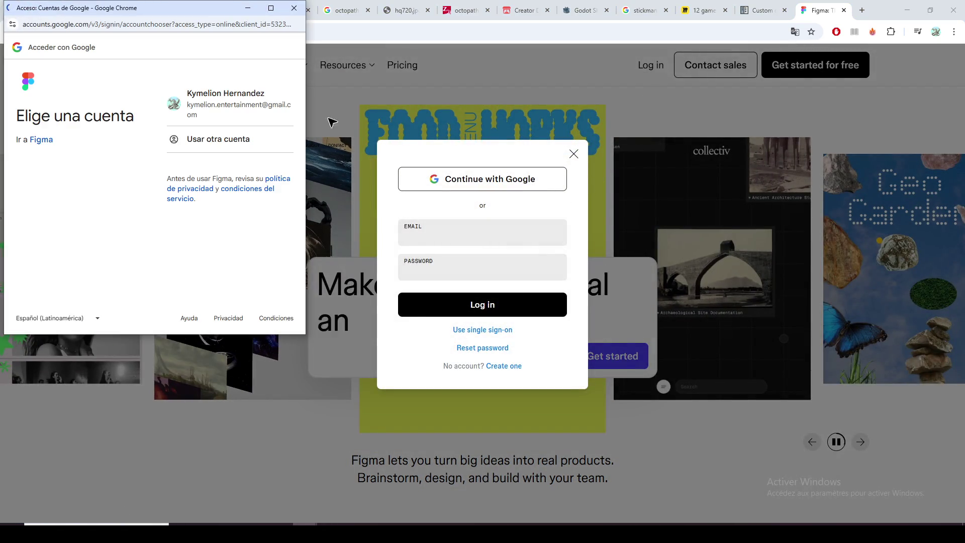
click(254, 108)
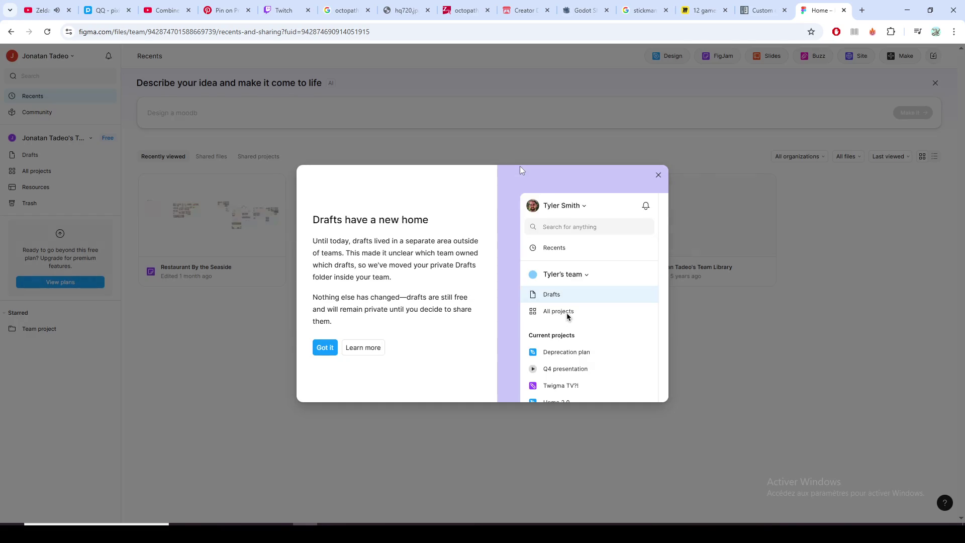
Step: Dismiss Figma's drafts, community, Figma Make and French announcements, then close Figma to return to Miro
click(659, 174)
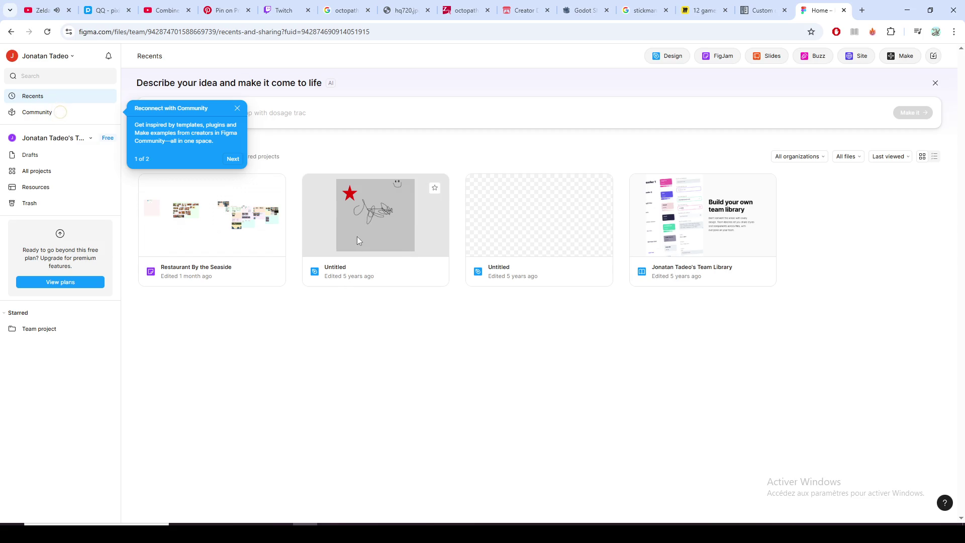
click(237, 110)
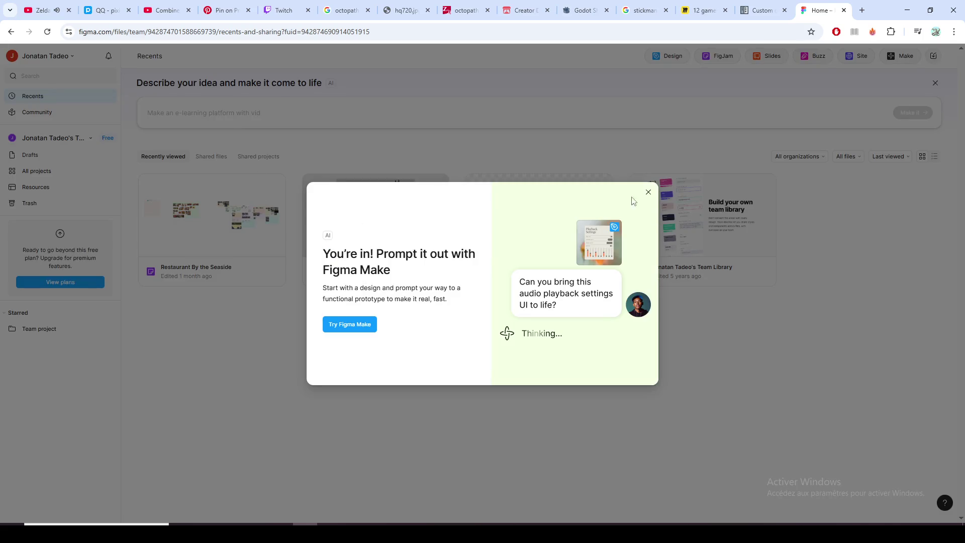
click(647, 193)
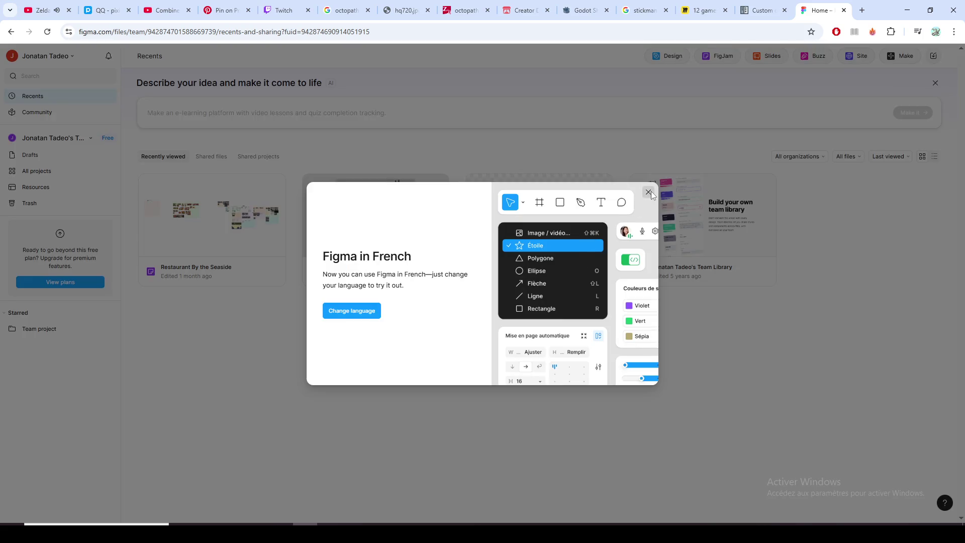
click(648, 192)
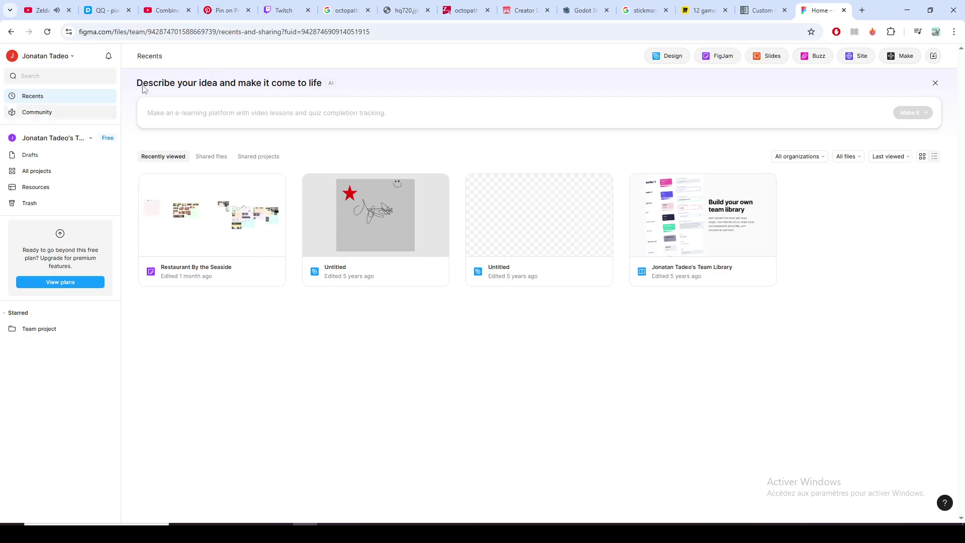
click(844, 10)
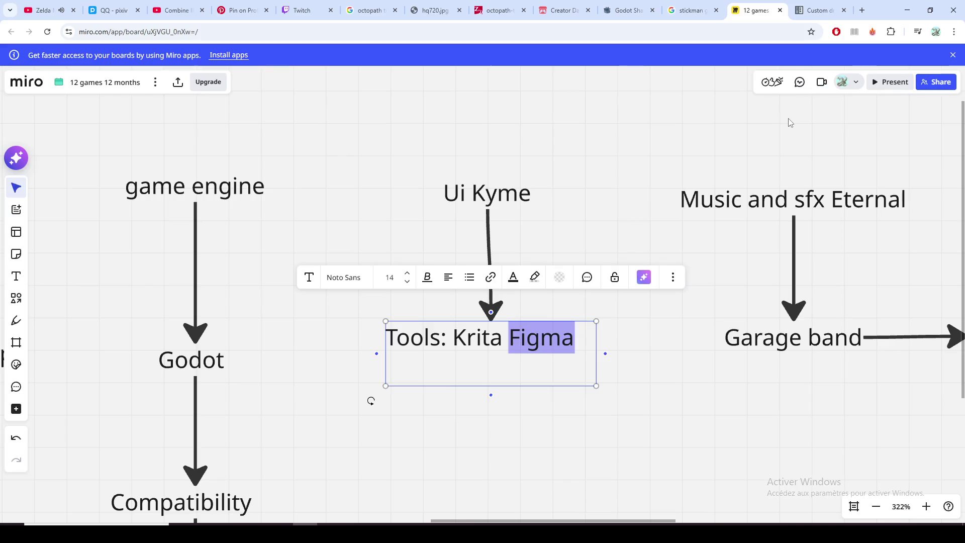
Step: Delete the empty second line from the 'Tools: Krita Figma' note
click(584, 352)
key(BackSpace)
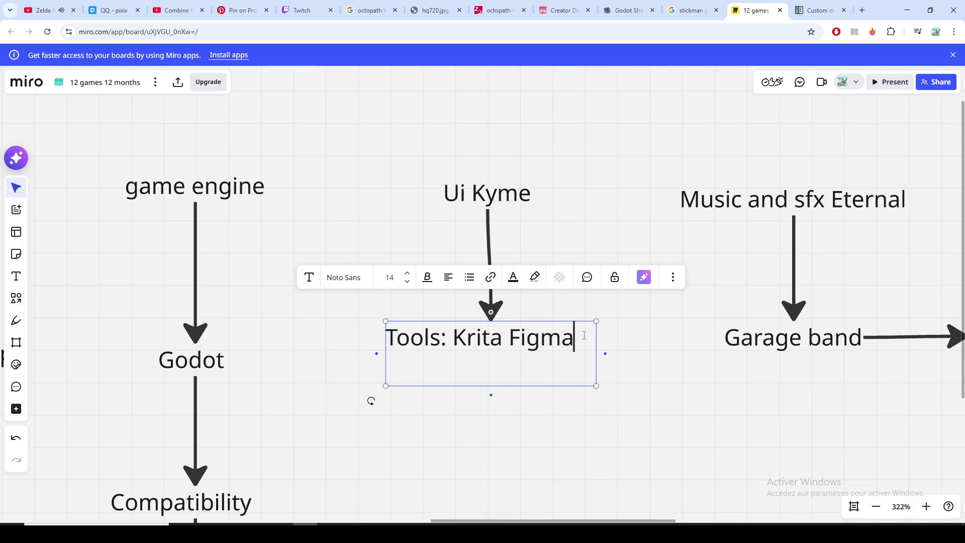
double_click(562, 337)
click(575, 341)
click(685, 386)
scroll(685, 386, right, 2)
scroll(617, 399, right, 4)
scroll(540, 385, right, 3)
scroll(522, 395, right, 1)
scroll(513, 403, up, 2)
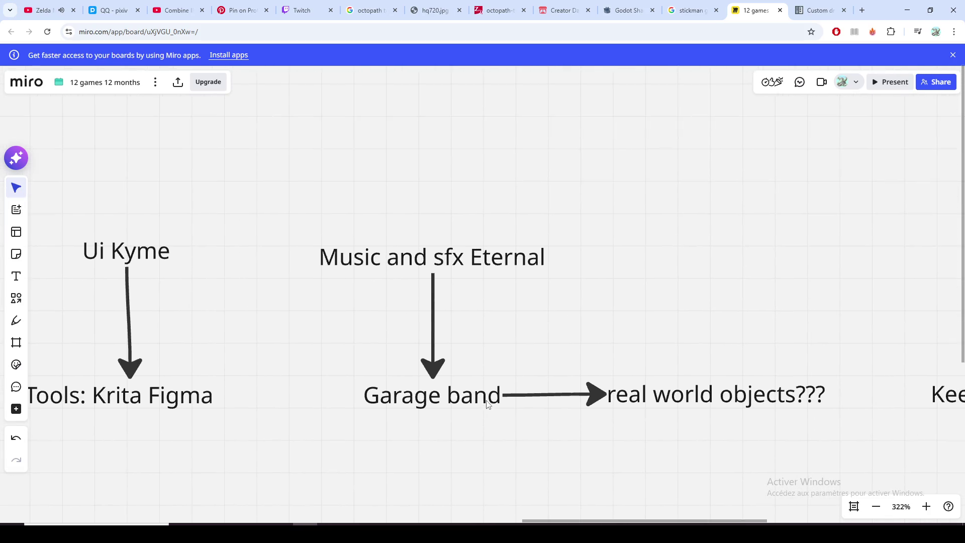
scroll(516, 416, left, 1)
scroll(519, 423, down, 1)
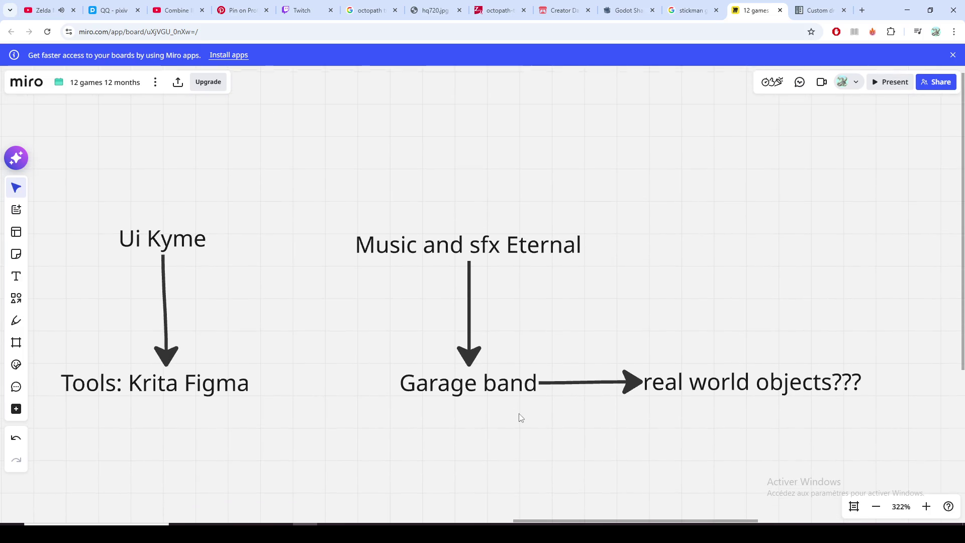
Step: Copy the 'Garage band' label text under Music and sfx and paste it into a new browser tab
click(509, 257)
scroll(525, 302, right, 1)
scroll(498, 300, right, 1)
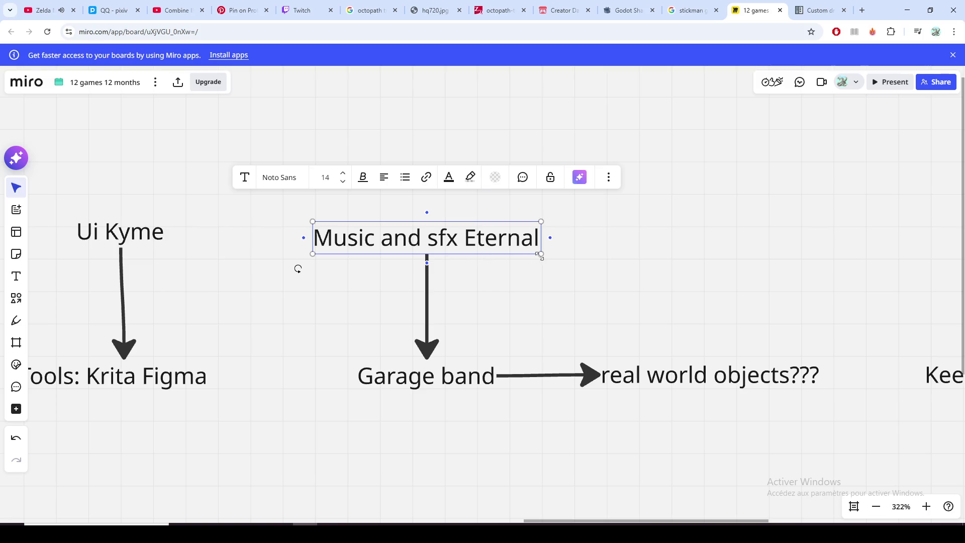
click(478, 239)
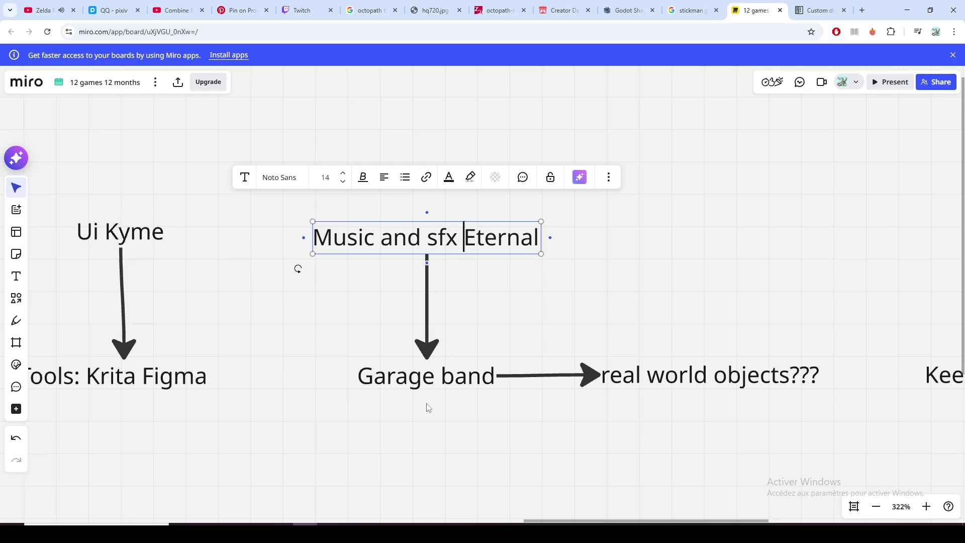
double_click(432, 381)
key(ctrl+a)
key(ctrl+c)
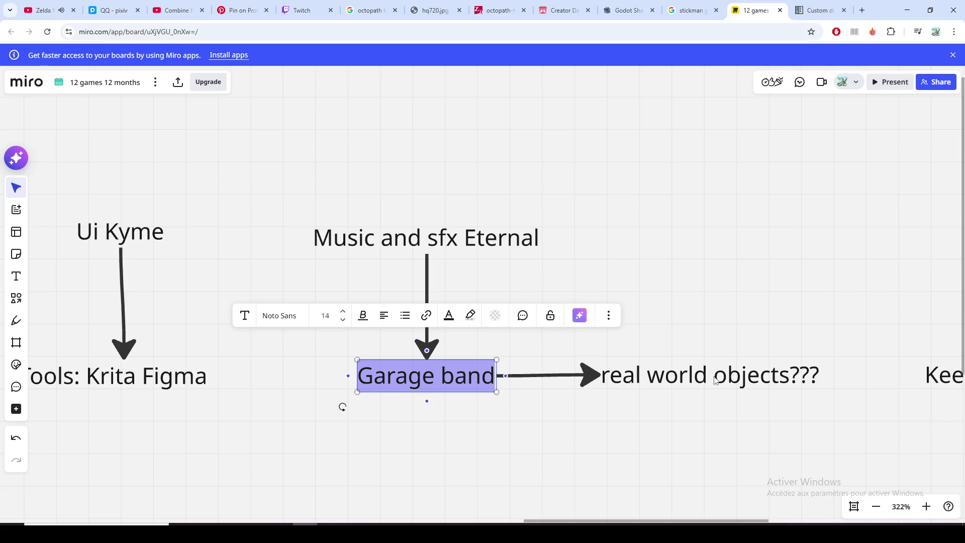
drag(742, 375, 697, 352)
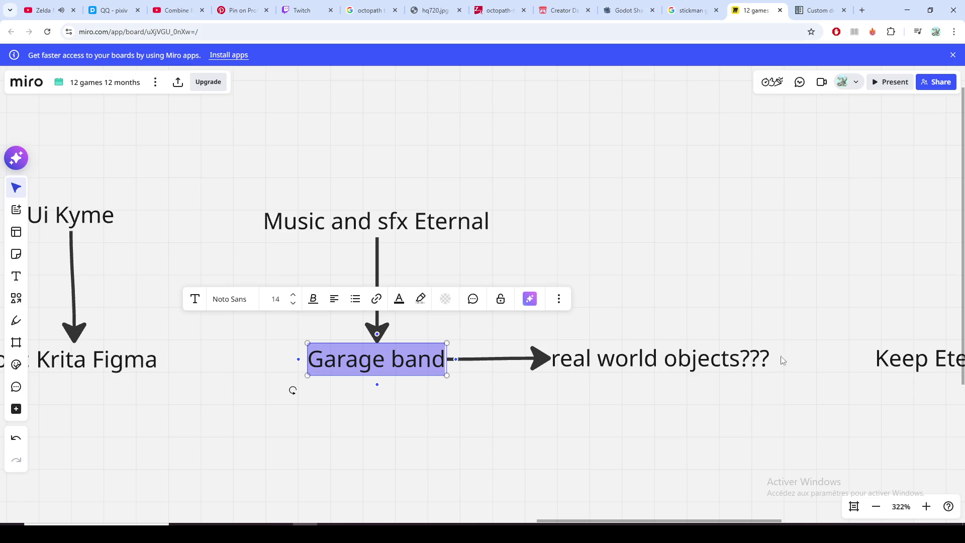
click(862, 10)
key(ctrl+v)
Step: Search for 'Garage band', expand the AI overview, and open the GarageBand tutorial video
key(Return)
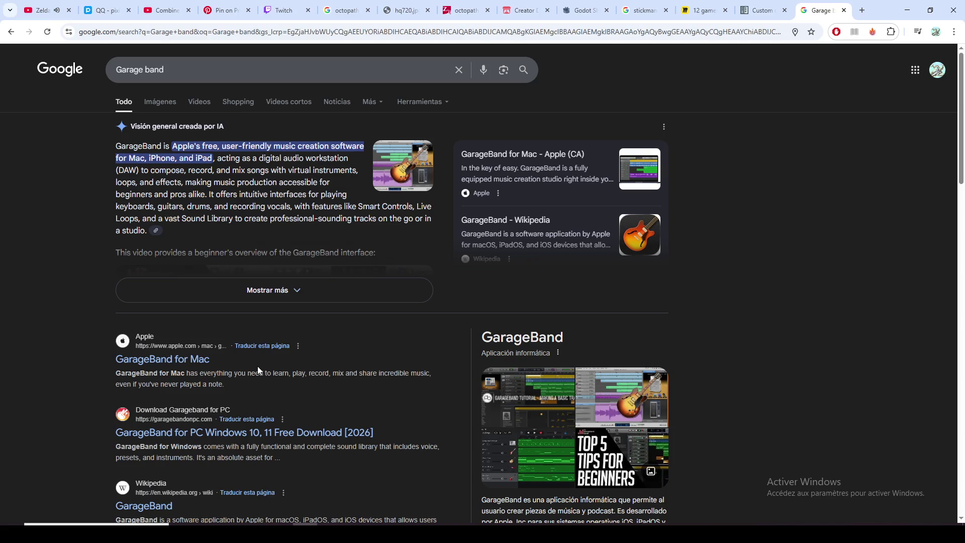
scroll(250, 367, down, 2)
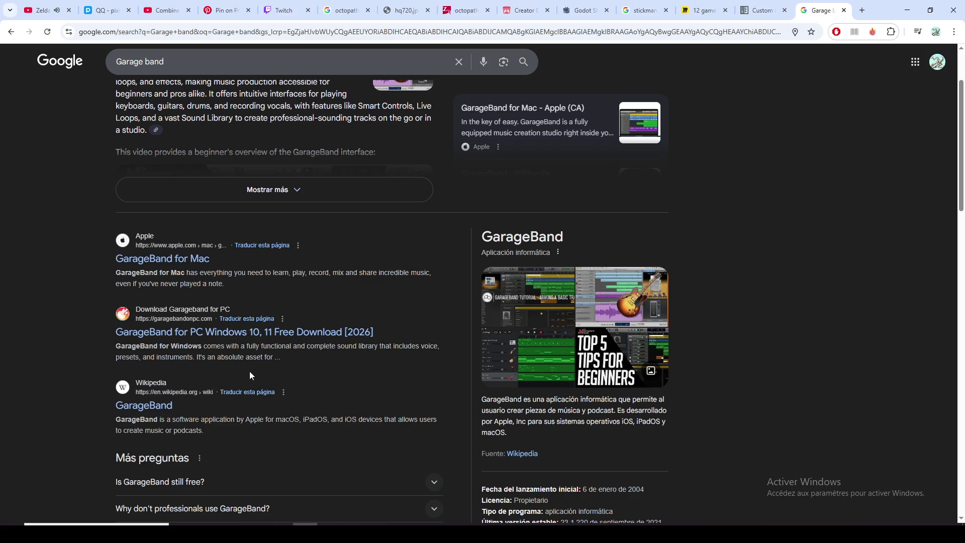
scroll(249, 371, up, 2)
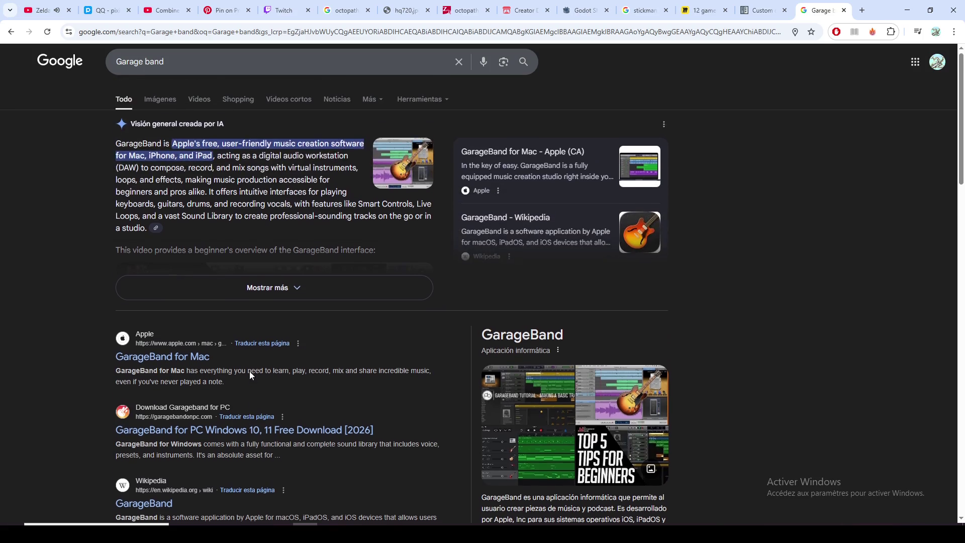
click(302, 293)
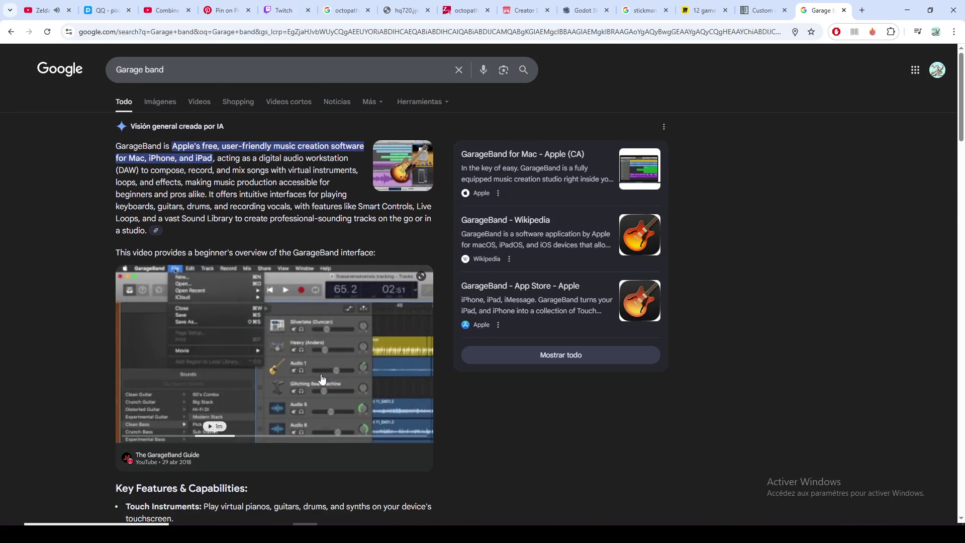
scroll(337, 385, down, 1)
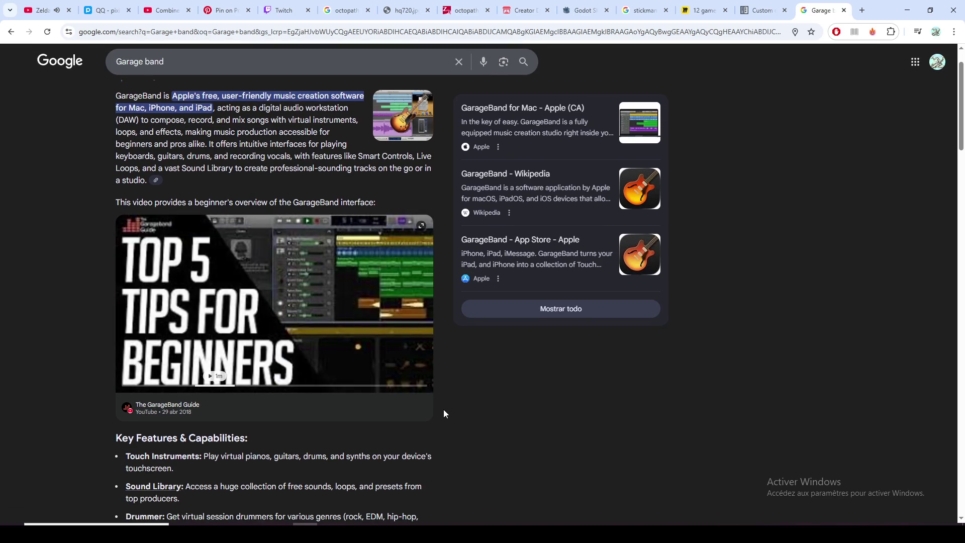
mouse_move(273, 353)
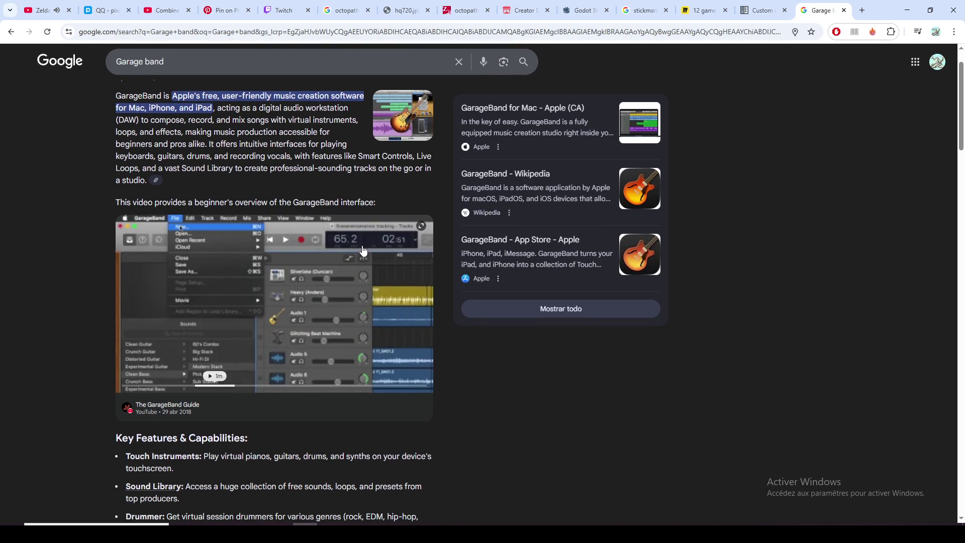
click(360, 258)
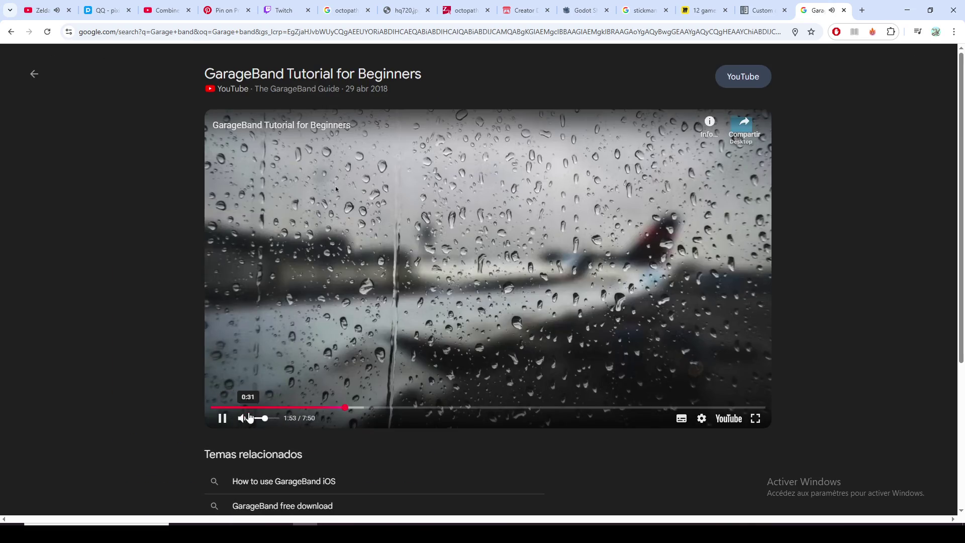
Step: Mute the GarageBand tutorial, go full screen, and skip through the track type, Drummer and loop sections
drag(263, 419, 253, 419)
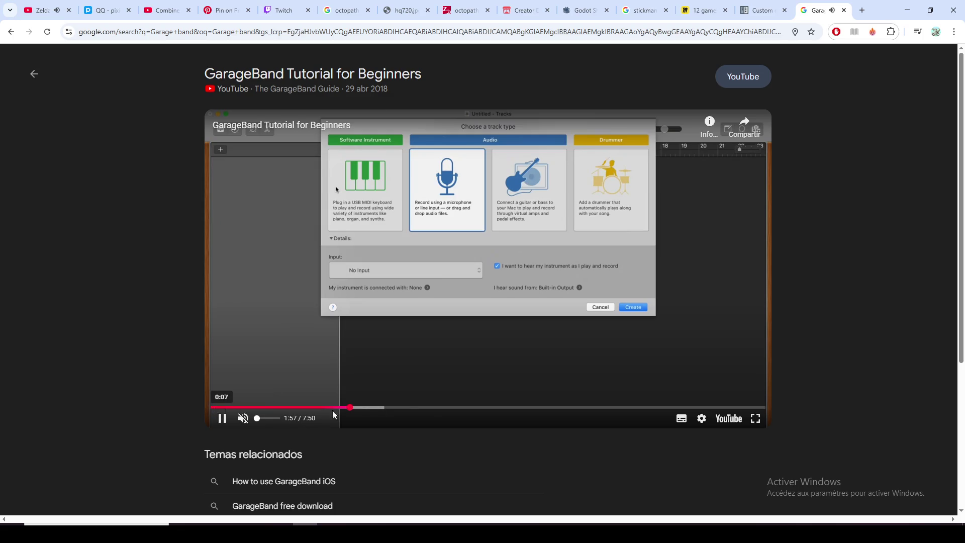
click(756, 418)
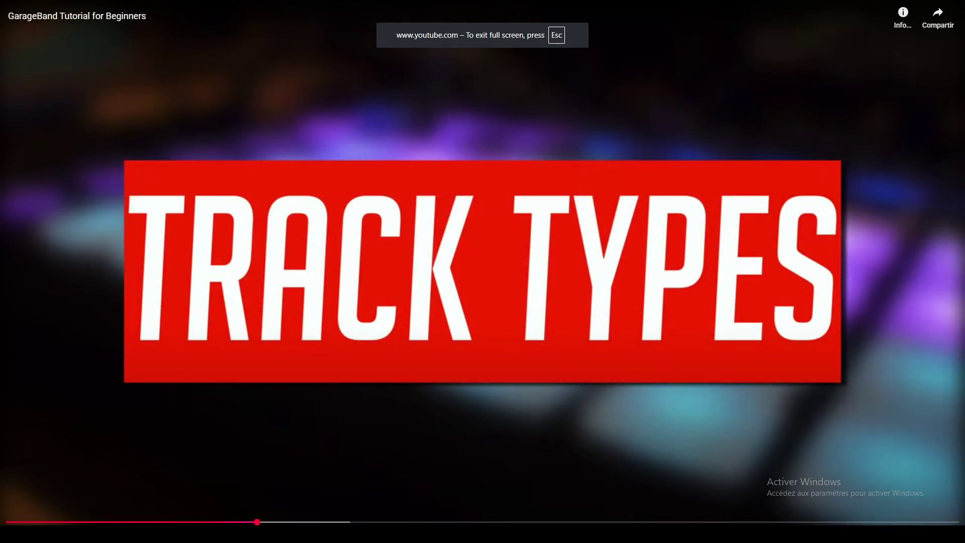
click(313, 522)
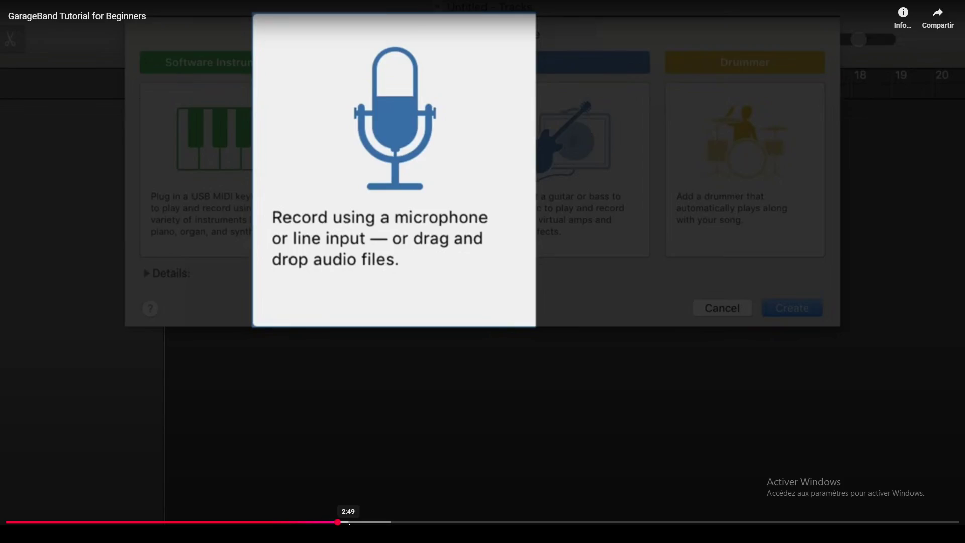
click(375, 522)
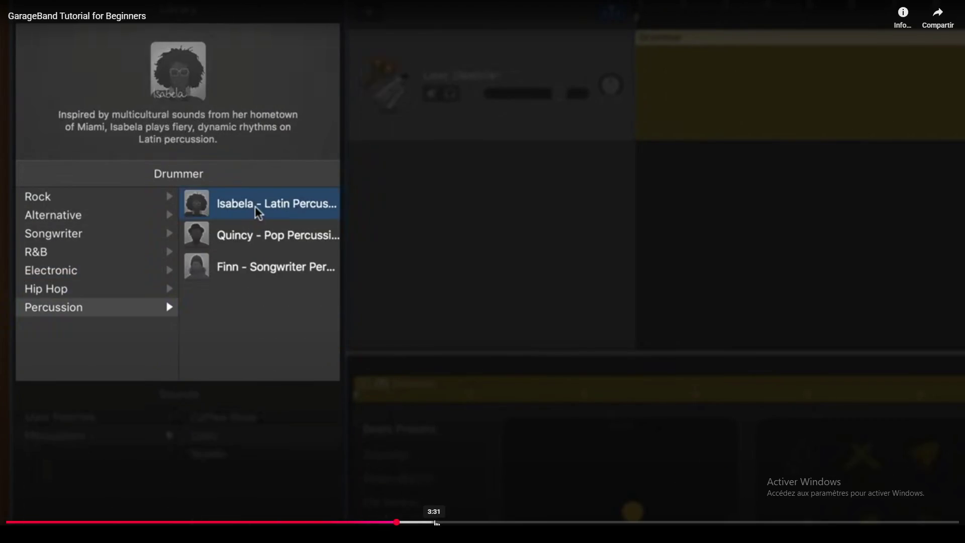
click(443, 523)
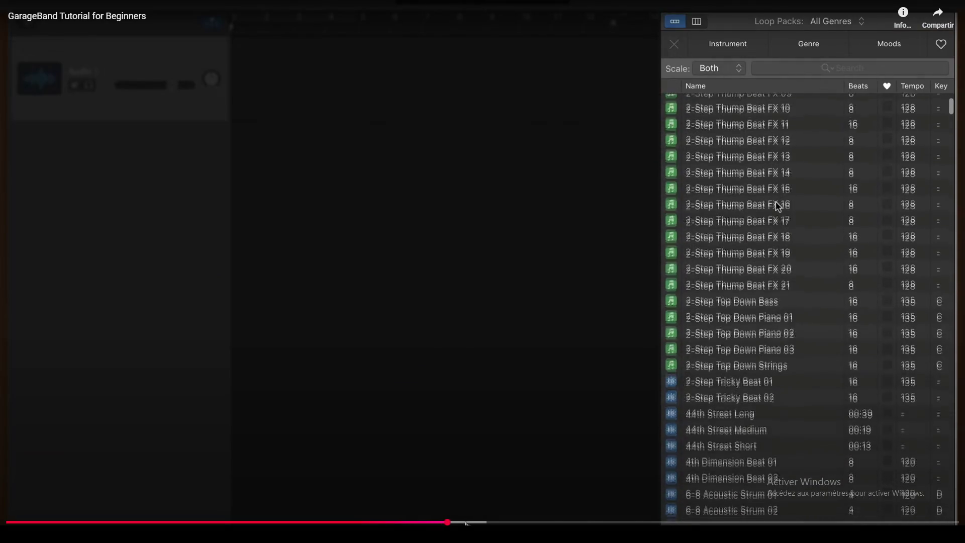
click(468, 521)
click(496, 522)
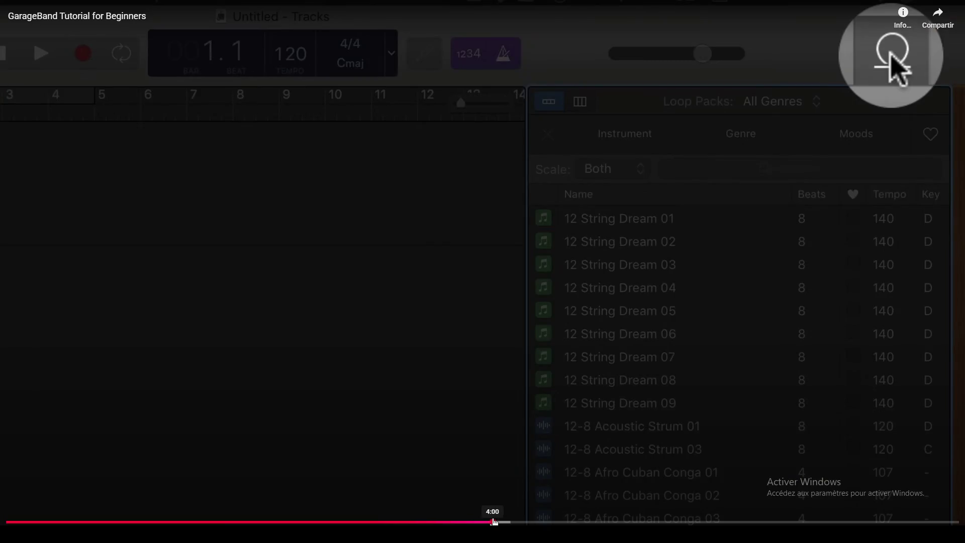
click(523, 521)
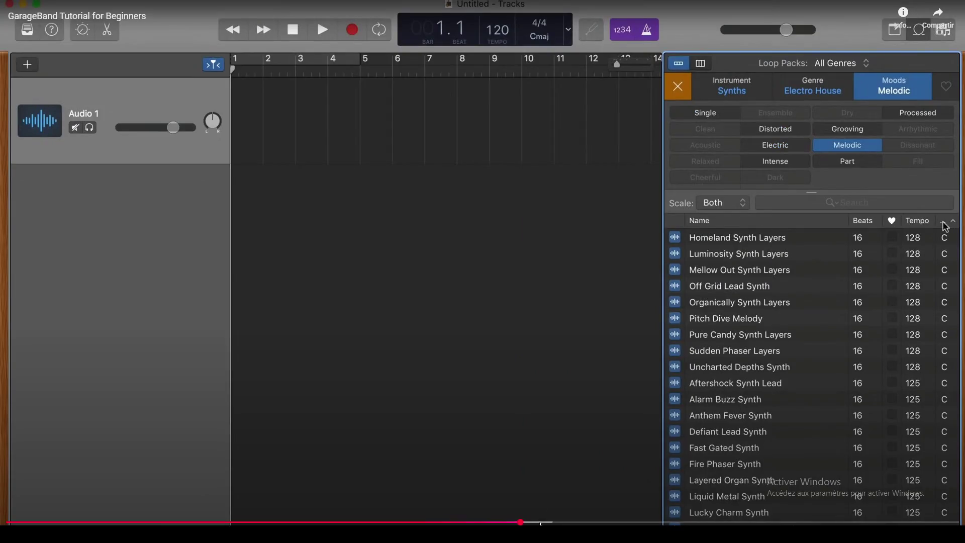
Step: Skip on through the effects and Sound Library parts to about 6:20, pause, leave full screen and return to Miro
click(568, 522)
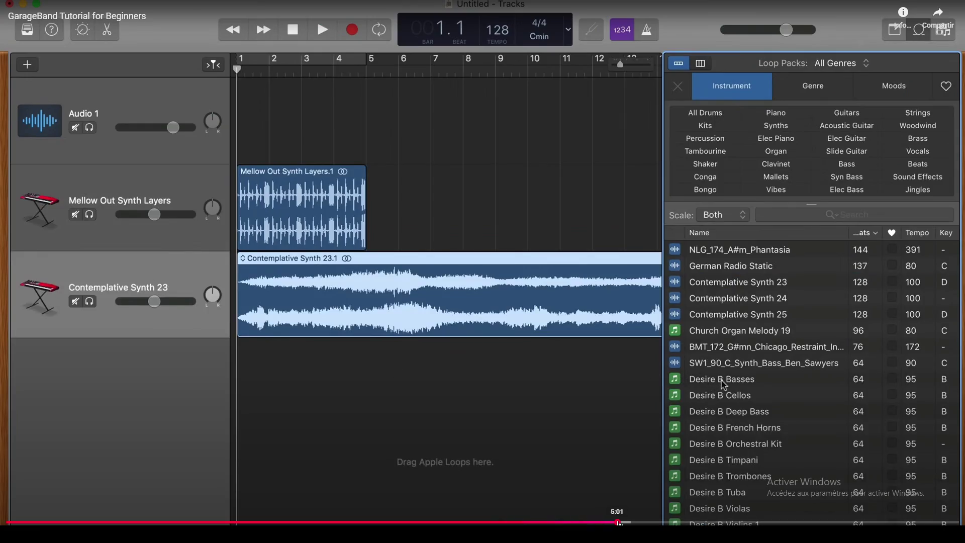
click(614, 522)
click(673, 522)
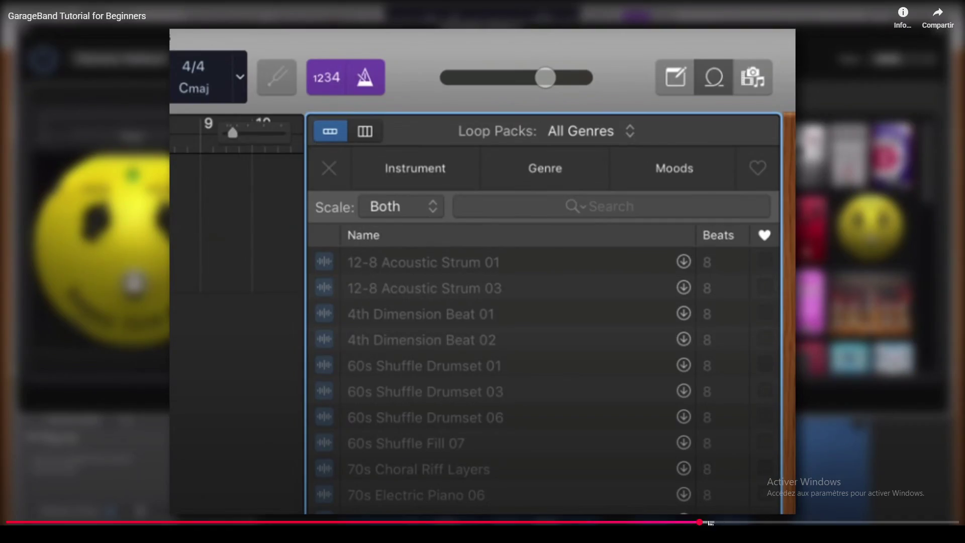
click(730, 522)
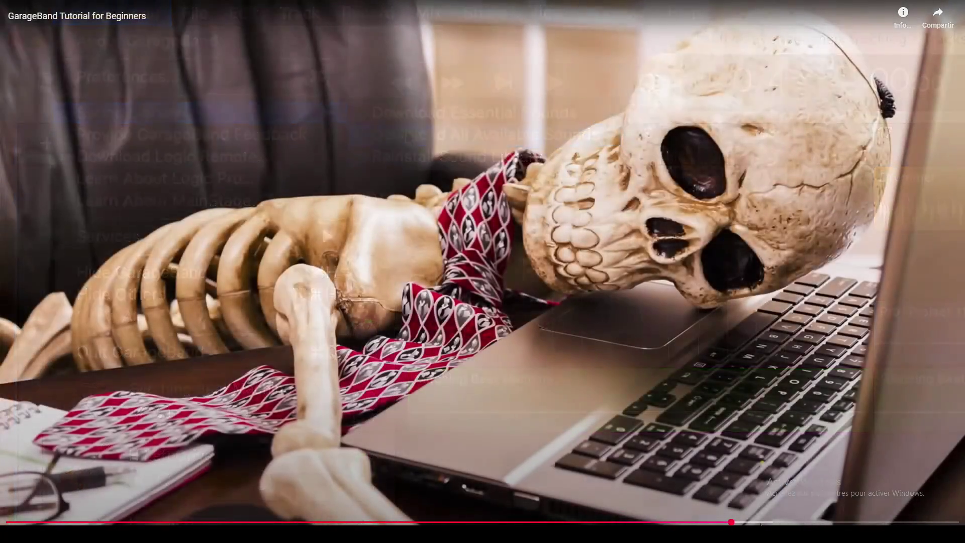
click(750, 522)
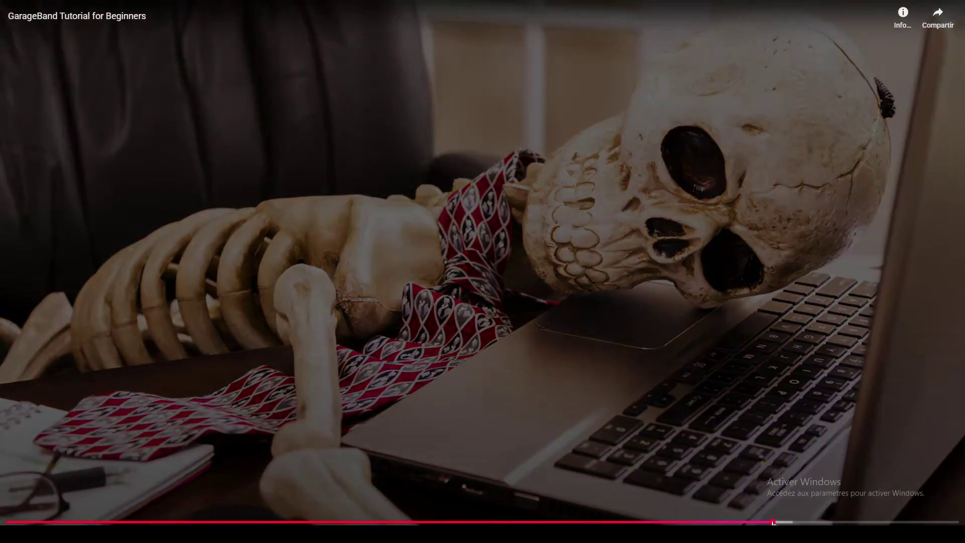
click(775, 521)
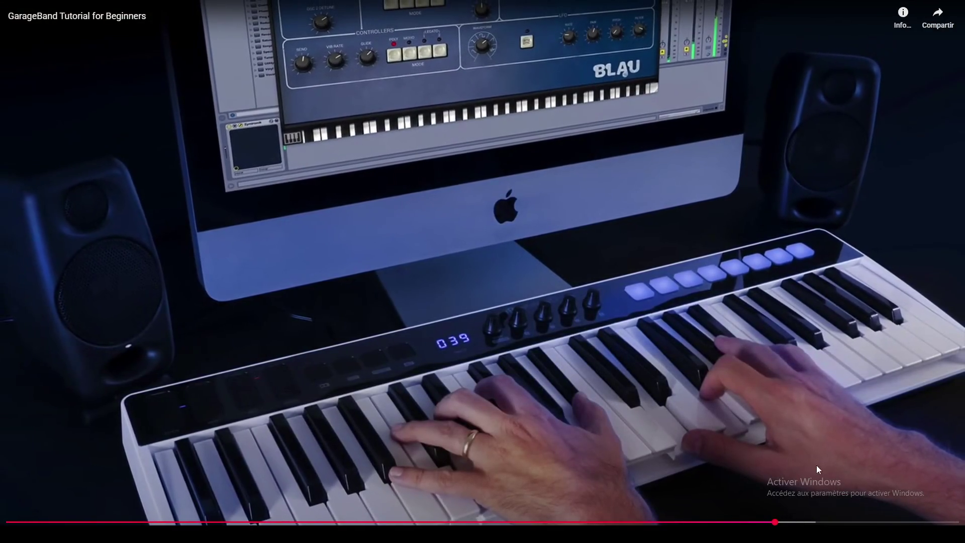
click(821, 340)
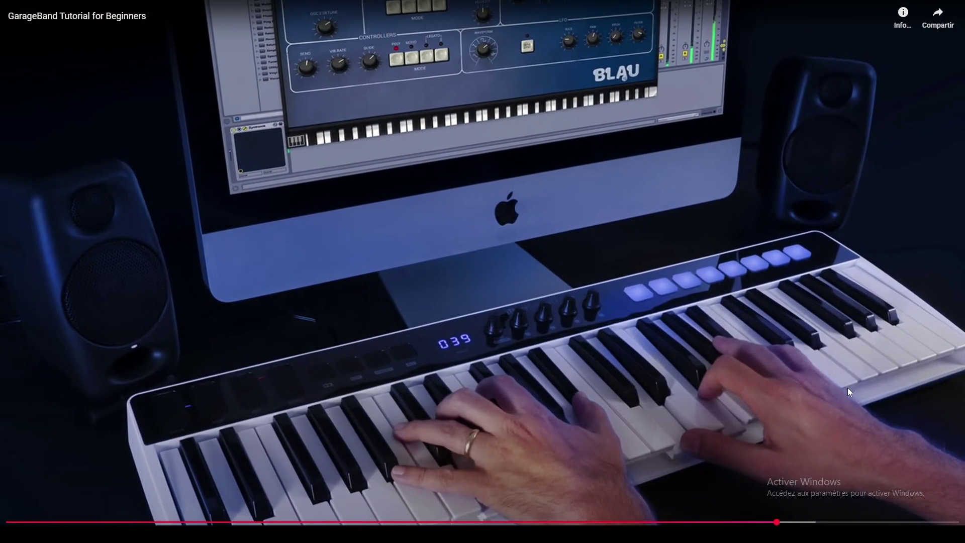
key(Escape)
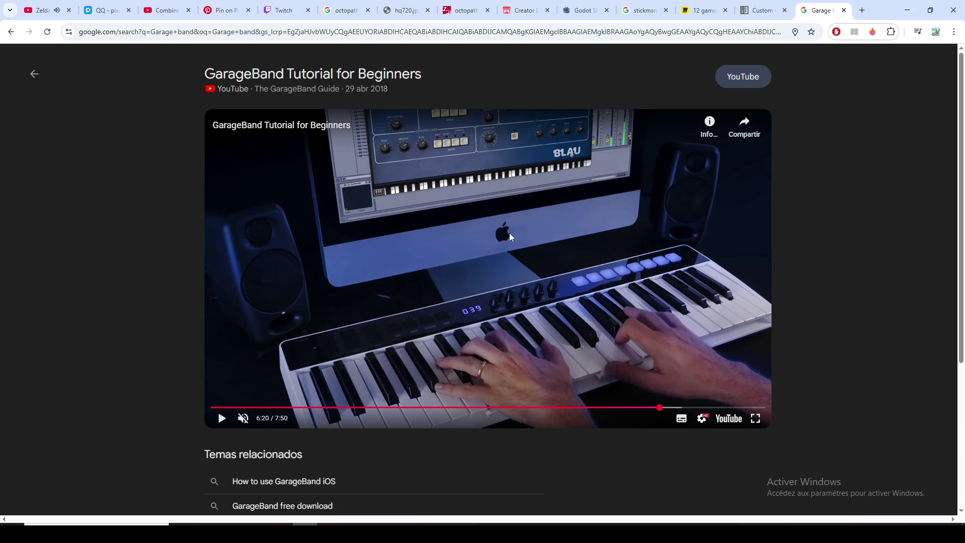
click(699, 6)
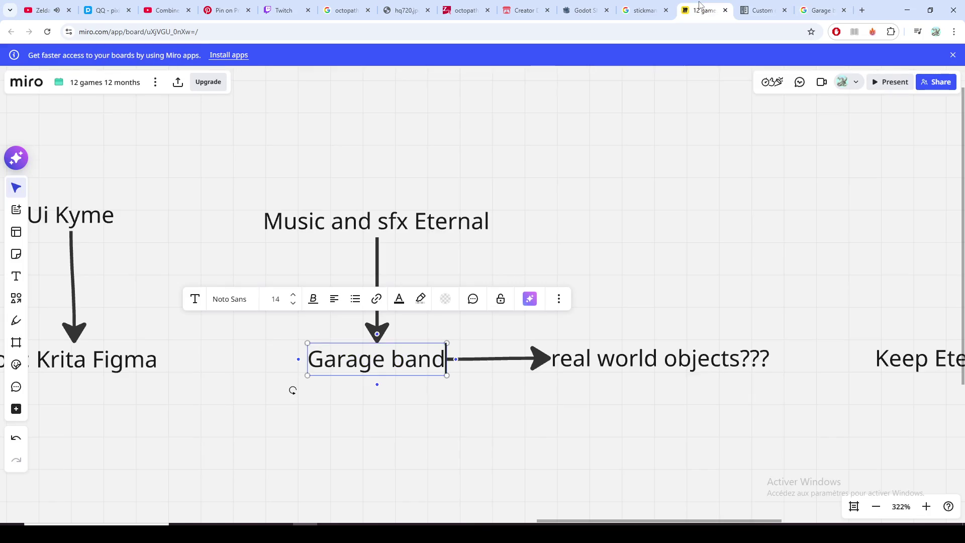
click(540, 409)
click(604, 360)
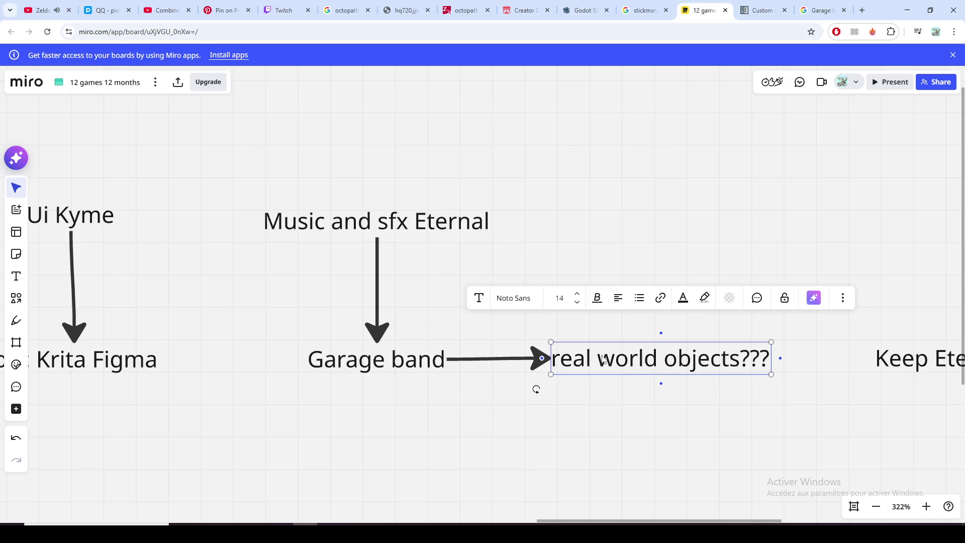
double_click(604, 361)
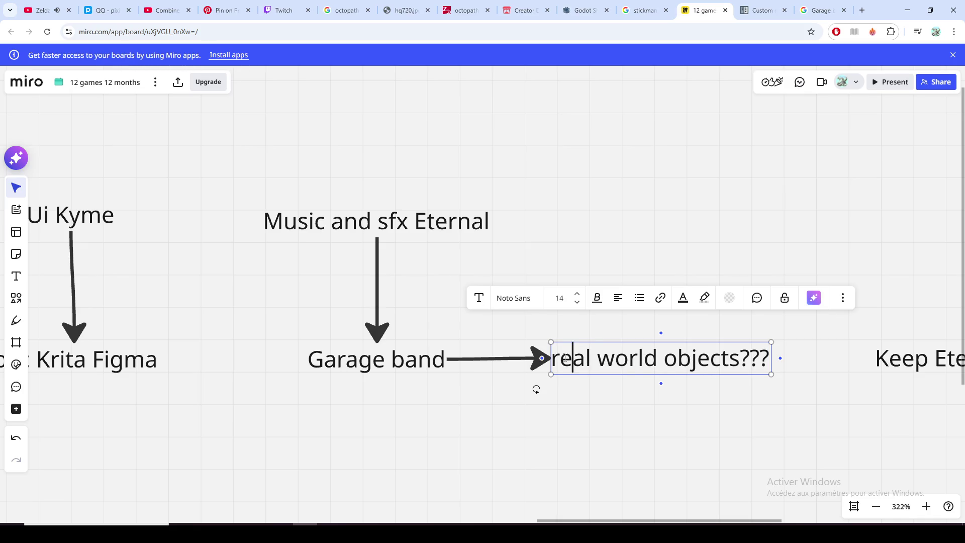
key(Right)
key(shift+Right)
key(shift+Left)
key(Right)
key(shift+Left)
key(shift+Left)
key(Right)
key(shift+Left)
key(Right)
Step: Expand the Zelda jazz noir video's description, select its reimagined-with-AI line, and return to Miro
click(42, 10)
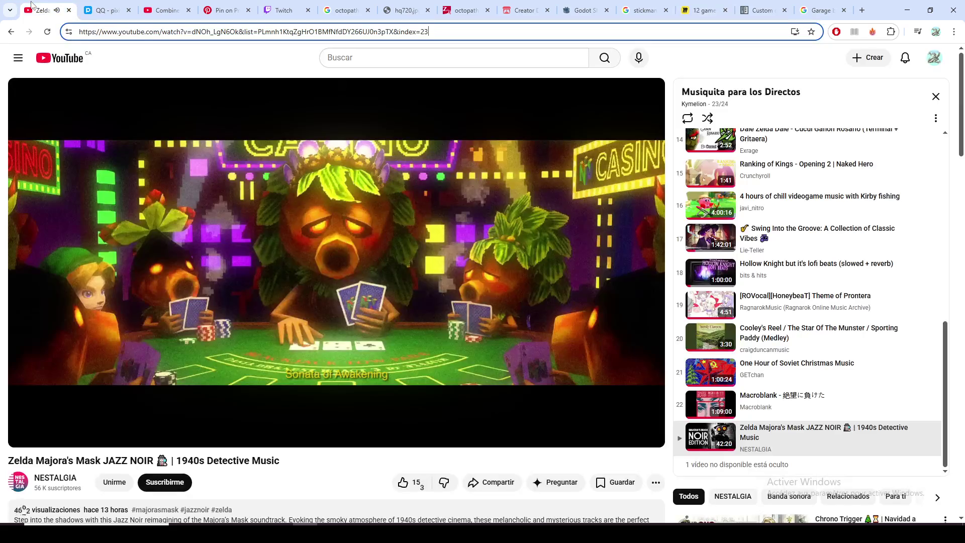
scroll(226, 445, down, 1)
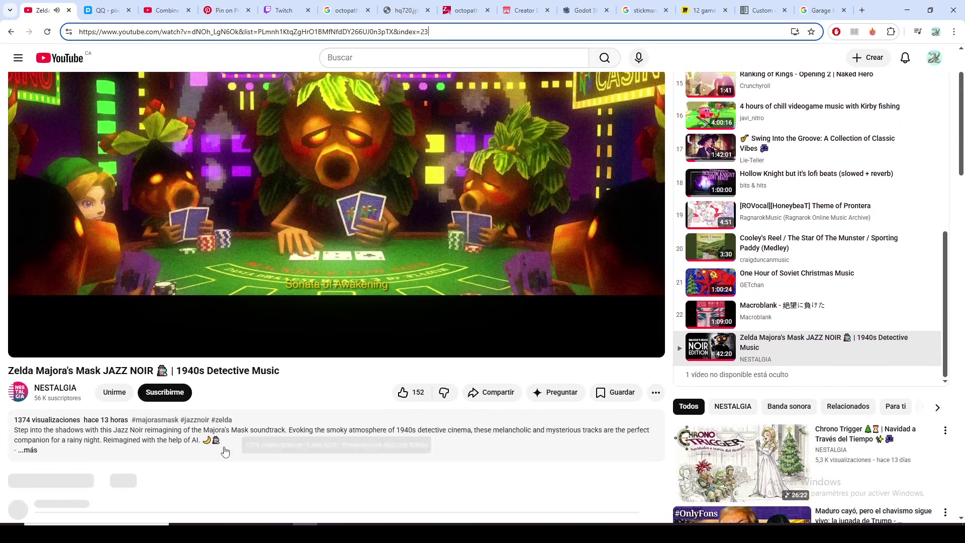
scroll(151, 422, down, 1)
click(29, 389)
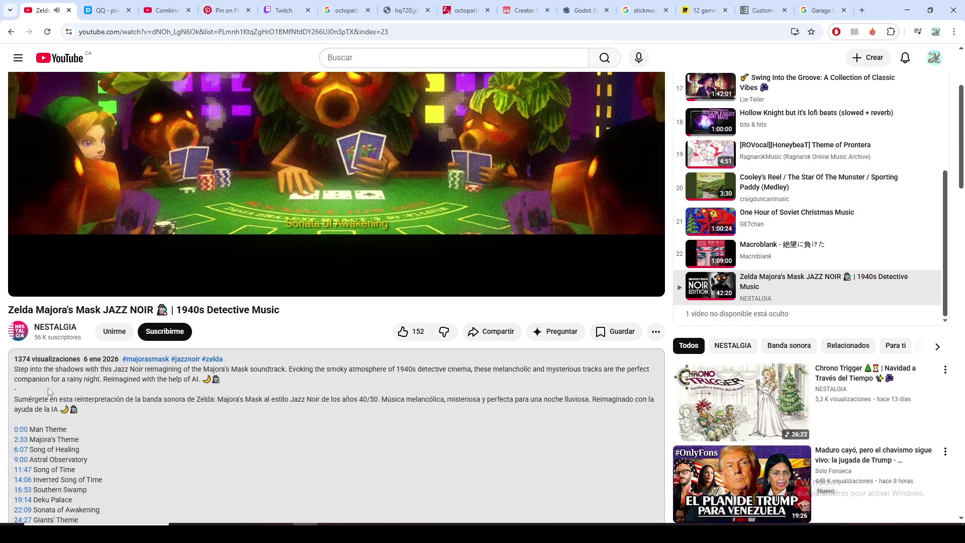
scroll(119, 405, down, 3)
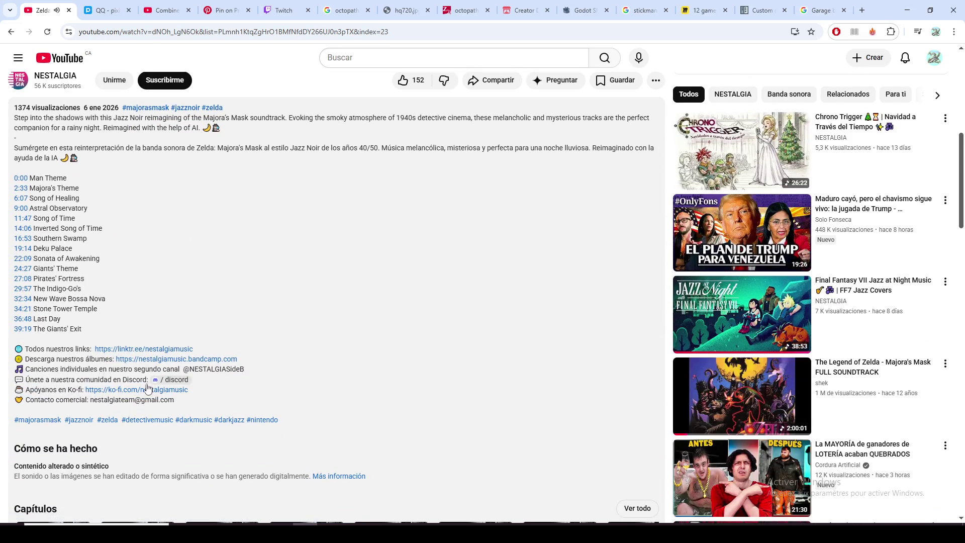
scroll(181, 442, down, 1)
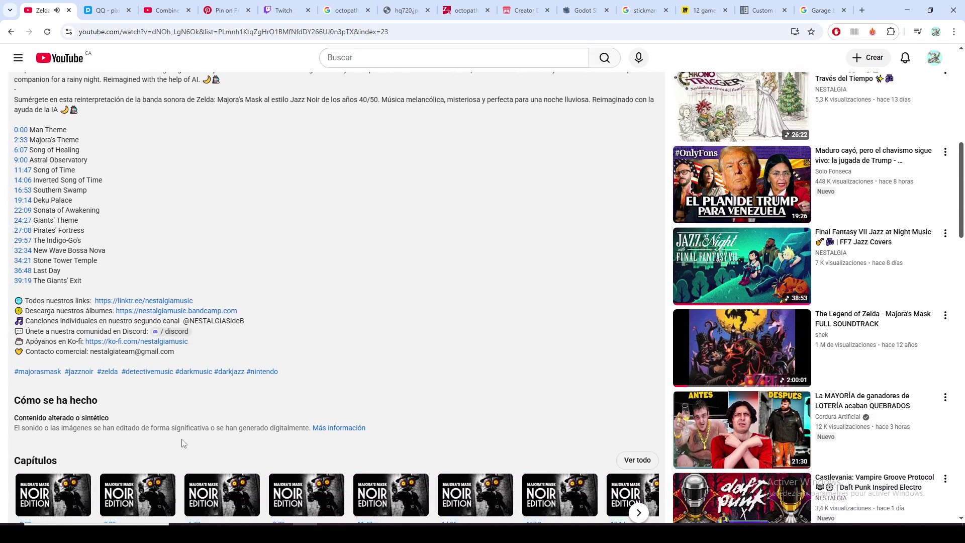
scroll(181, 445, up, 1)
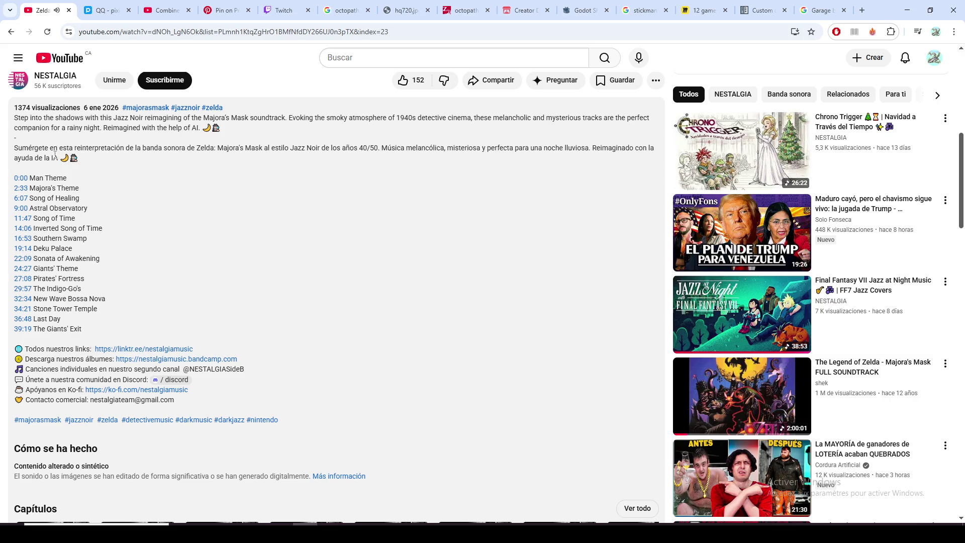
drag(592, 148, 56, 159)
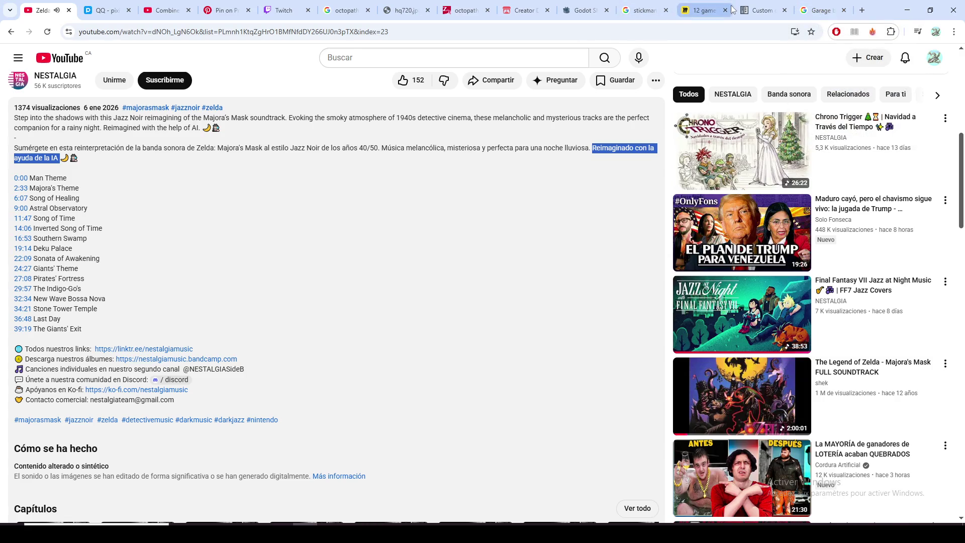
click(705, 11)
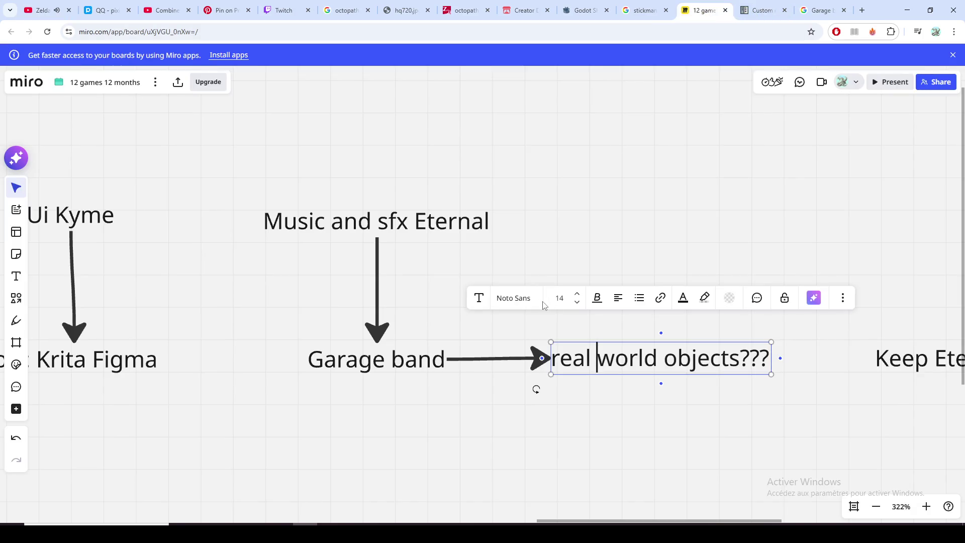
Step: Stop editing the 'real world objects???' note and pan the board toward the Studio name branch
click(572, 429)
mouse_move(682, 369)
mouse_down()
mouse_move(551, 367)
mouse_move(545, 355)
mouse_up()
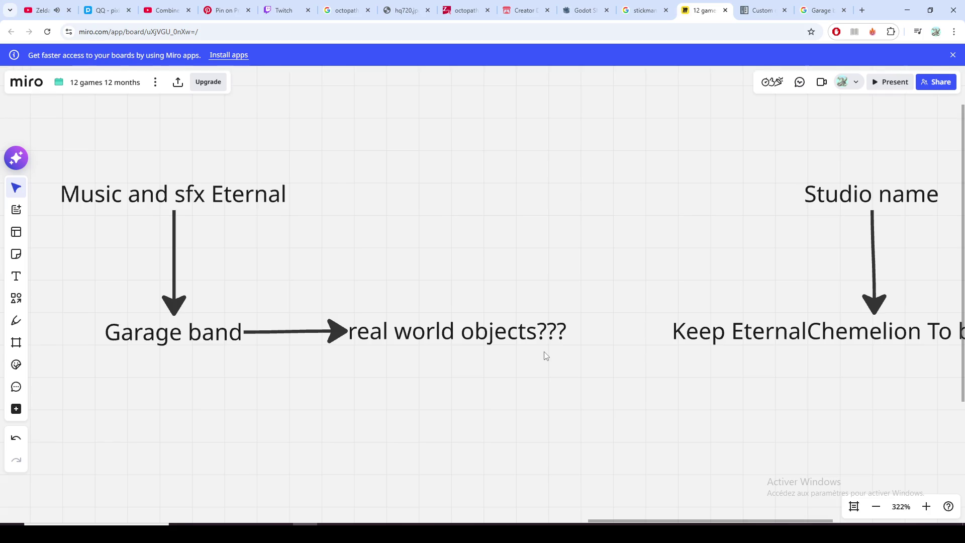
drag(546, 356, 524, 278)
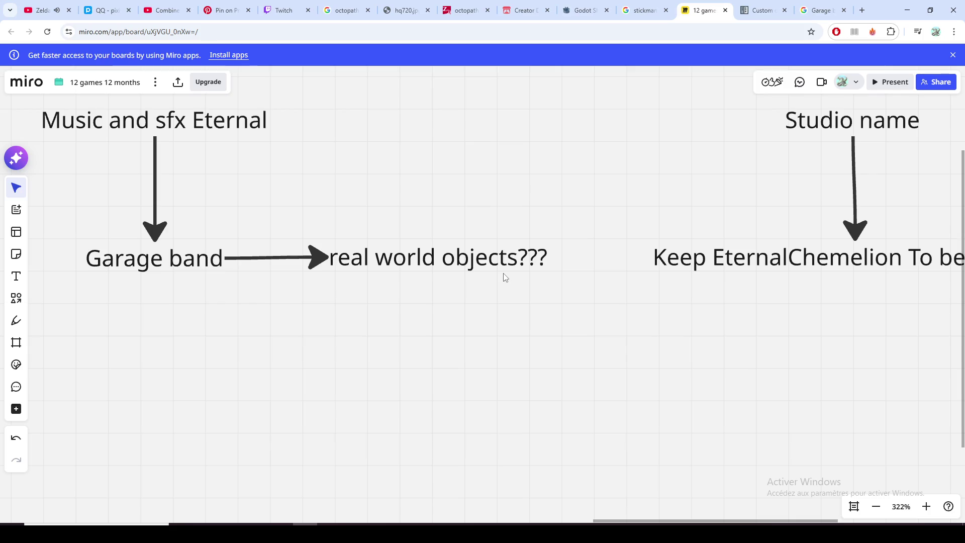
mouse_move(504, 278)
mouse_down()
mouse_move(492, 261)
mouse_move(491, 310)
mouse_move(508, 209)
mouse_move(504, 268)
mouse_up()
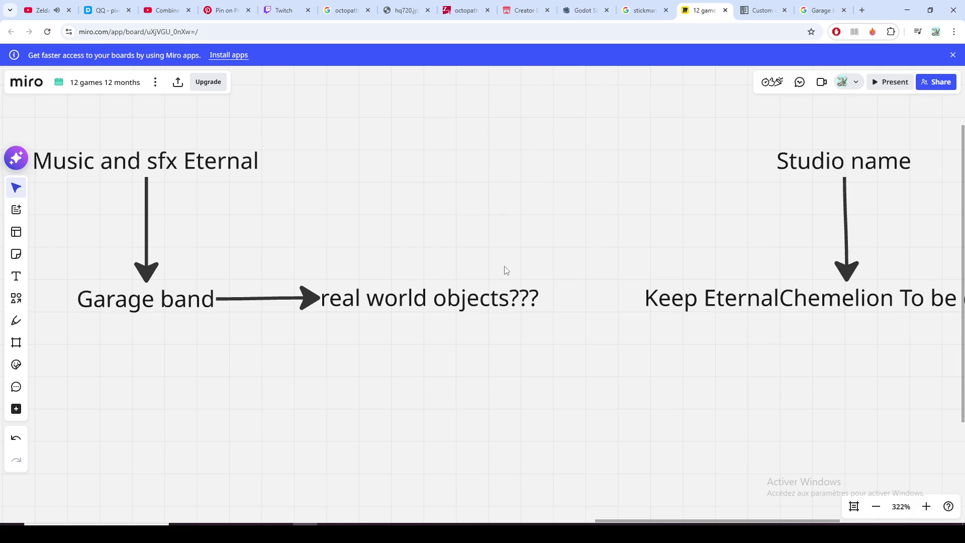
scroll(476, 275, left, 1)
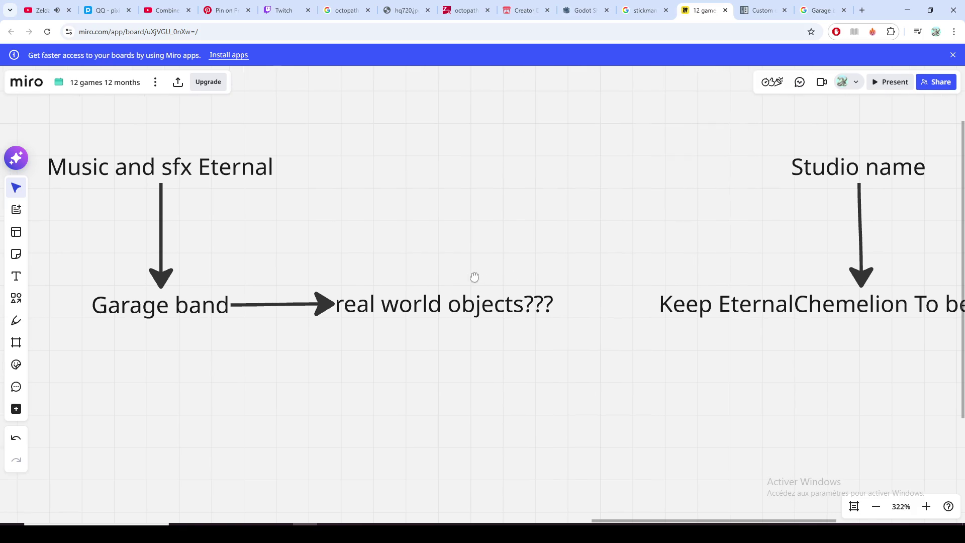
scroll(490, 278, left, 2)
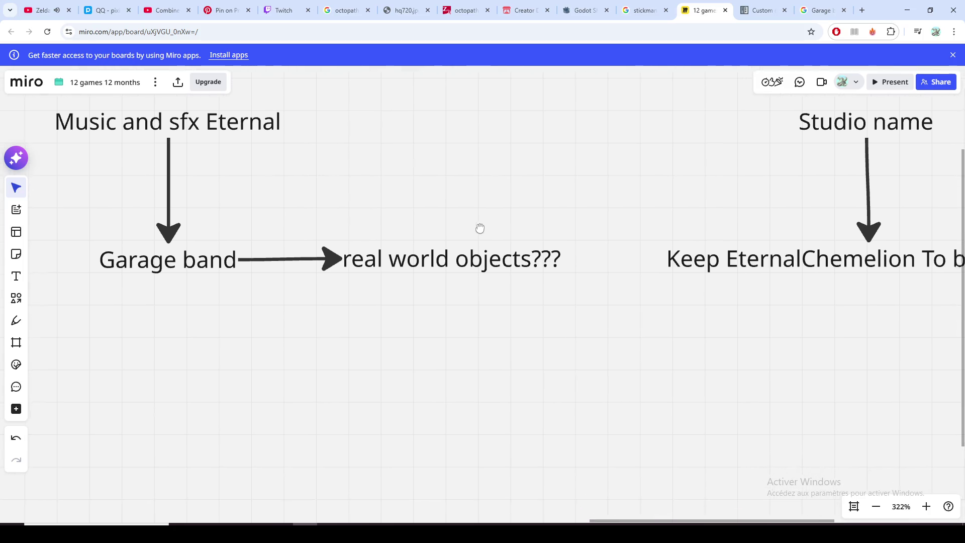
mouse_move(510, 272)
mouse_down()
mouse_move(472, 233)
mouse_move(503, 259)
mouse_up()
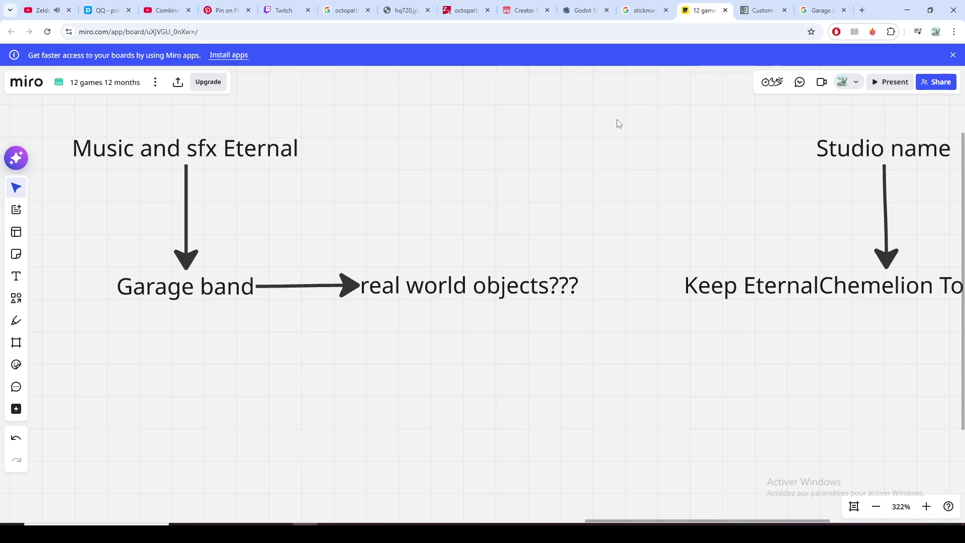
mouse_move(585, 196)
mouse_down()
mouse_move(648, 171)
mouse_move(565, 191)
mouse_move(532, 181)
mouse_move(513, 198)
mouse_move(478, 196)
mouse_up()
Step: Start editing the studio note and select the misspelled 'e' in 'Chemelion'
mouse_move(427, 253)
mouse_down()
mouse_move(408, 281)
mouse_move(313, 272)
mouse_up()
scroll(288, 256, down, 5)
scroll(287, 255, down, 5)
scroll(287, 256, down, 3)
scroll(287, 256, up, 5)
scroll(290, 265, up, 3)
scroll(294, 284, up, 2)
scroll(279, 303, up, 1)
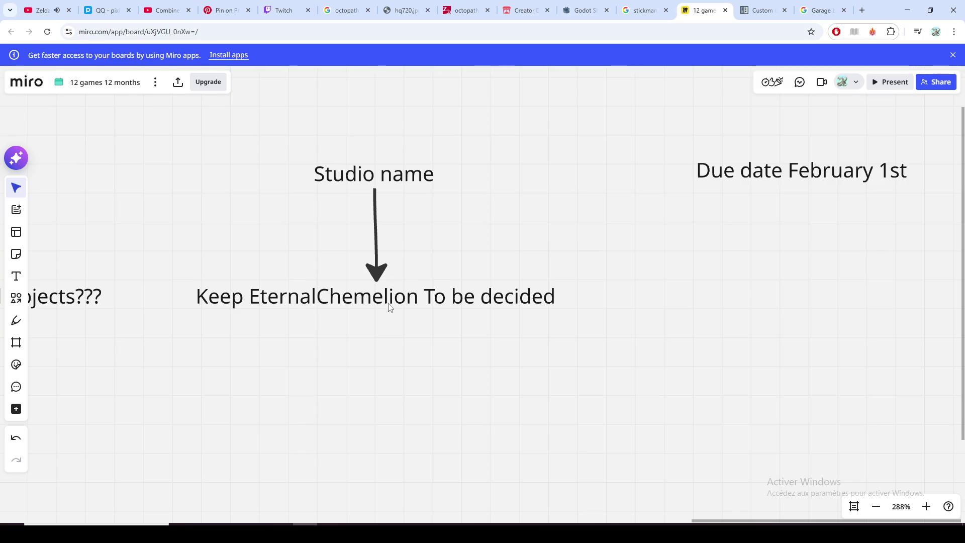
double_click(347, 300)
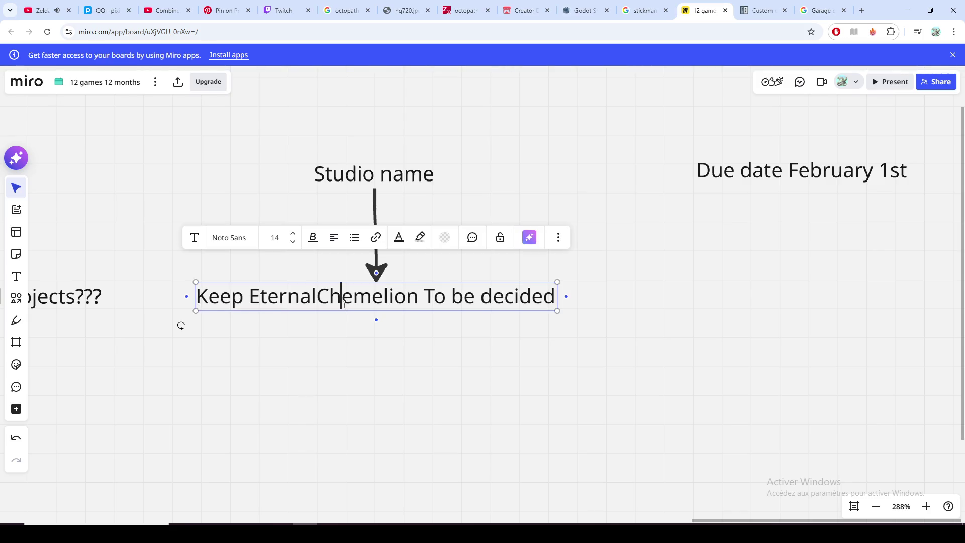
key(shift+Right)
click(332, 297)
key(Right)
key(shift+Right)
text(a)
Step: Fix the letters so the note reads 'Keep EternalChamelion To be decided' and finish editing
key(Left)
key(shift+Right)
key(Left)
key(BackSpace)
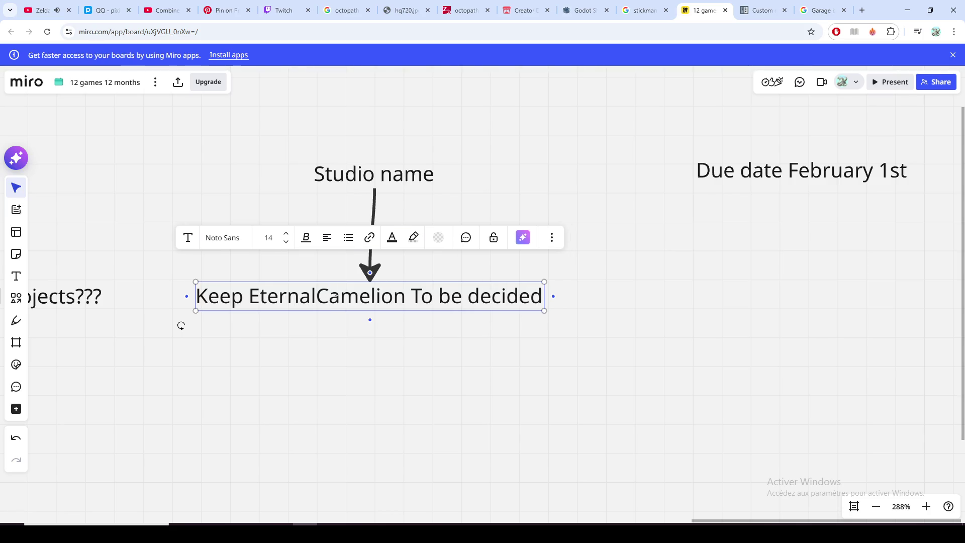
text(h)
key(Right)
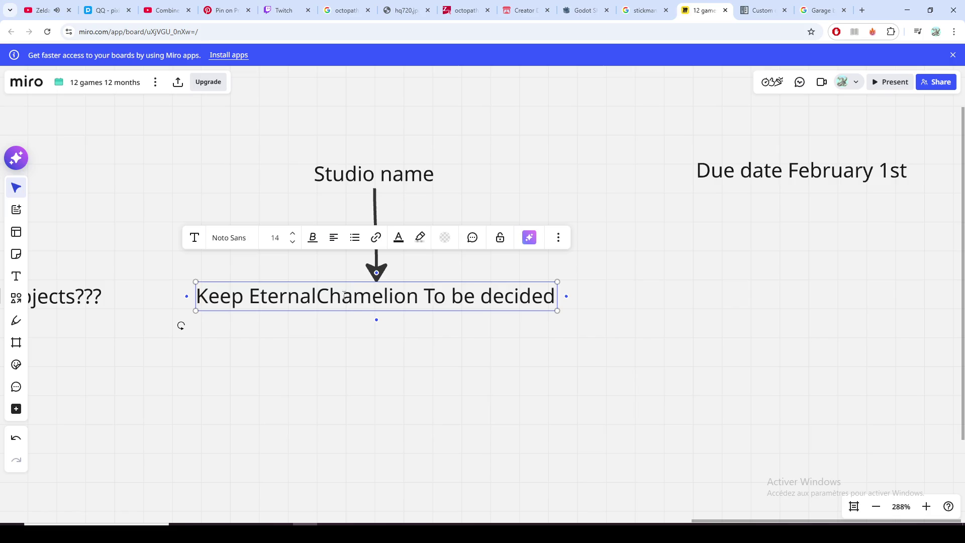
scroll(343, 296, down, 3)
click(366, 329)
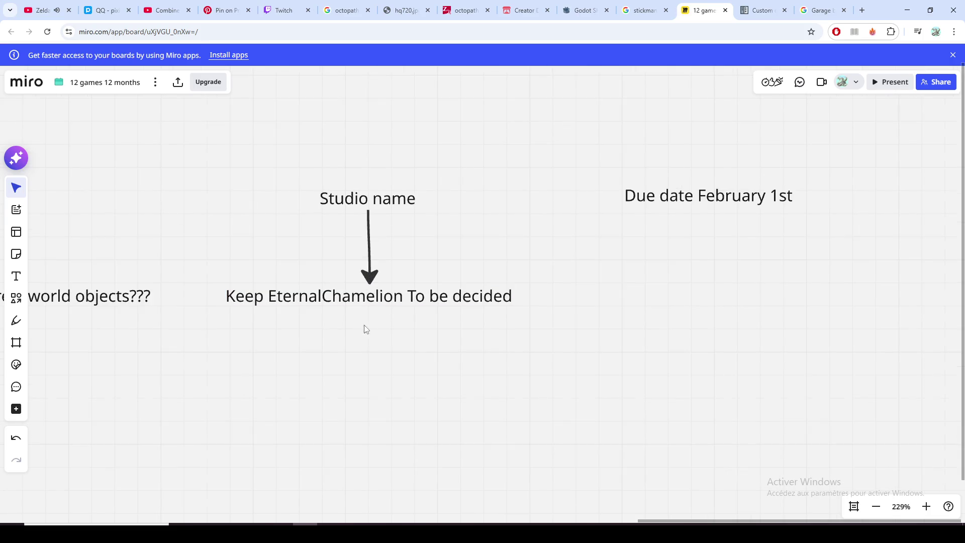
Step: Briefly enter the studio note and the 'Due date February 1st' note without changing either
double_click(358, 300)
click(328, 297)
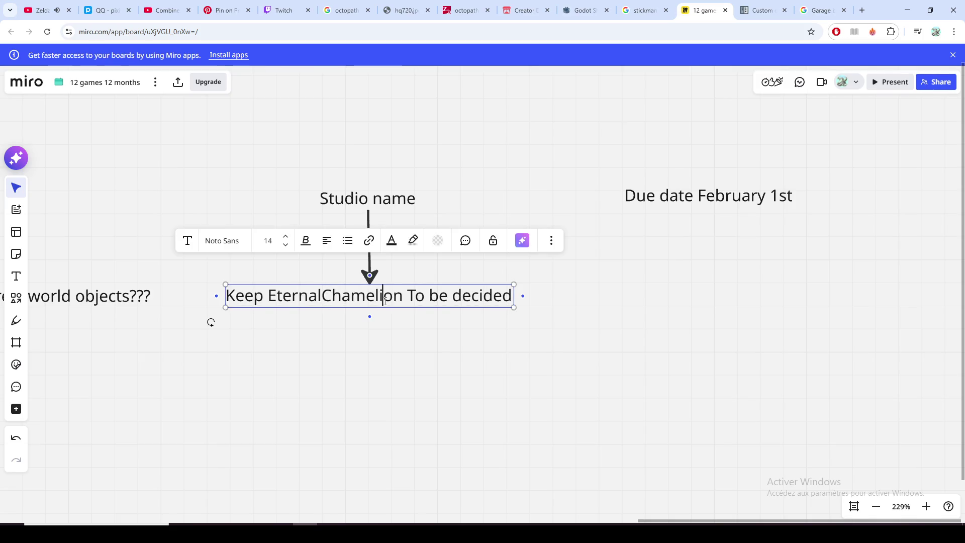
click(478, 328)
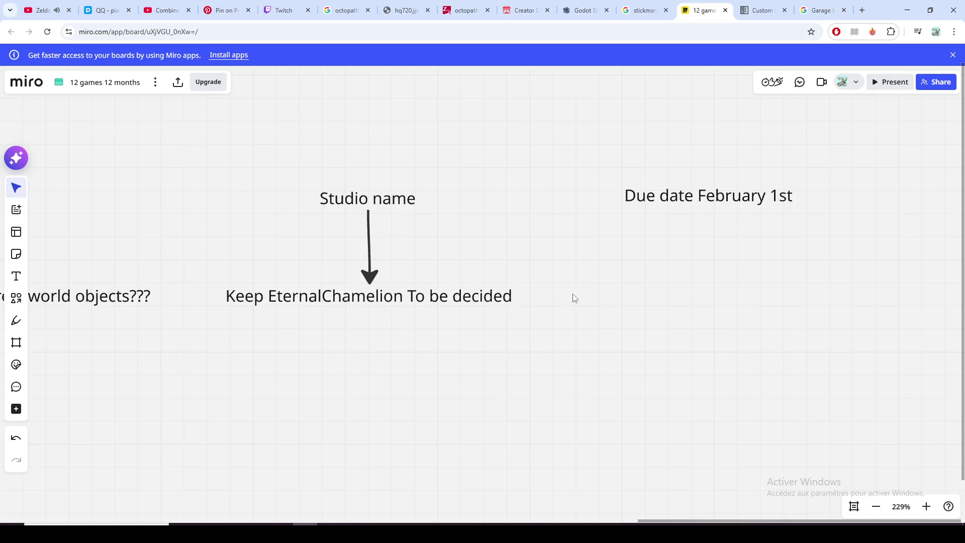
scroll(571, 297, right, 3)
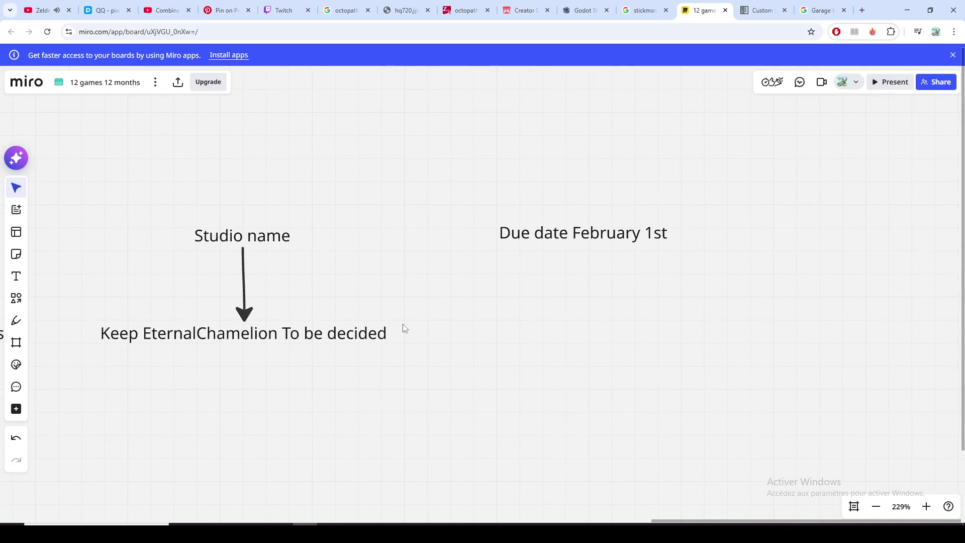
scroll(386, 326, right, 2)
scroll(573, 264, up, 3)
scroll(582, 263, up, 3)
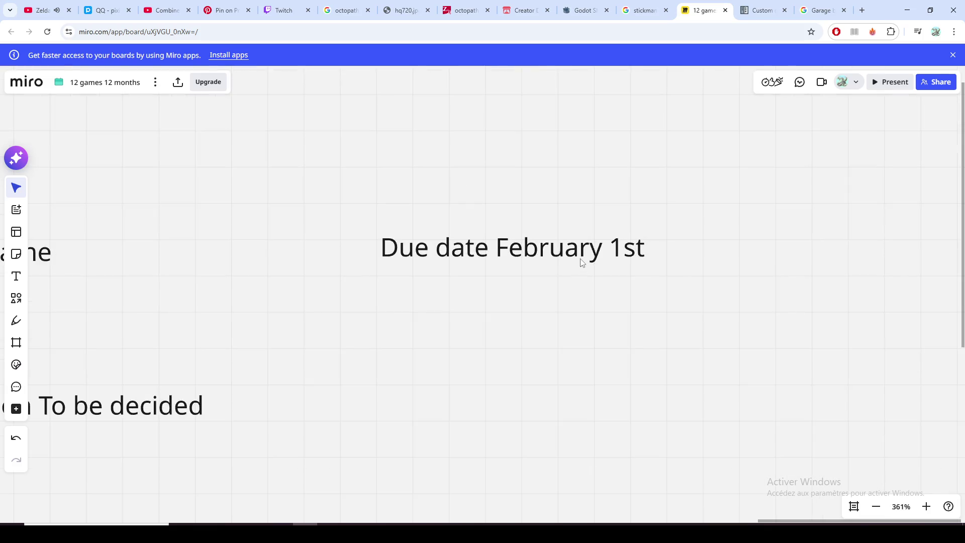
scroll(581, 262, up, 1)
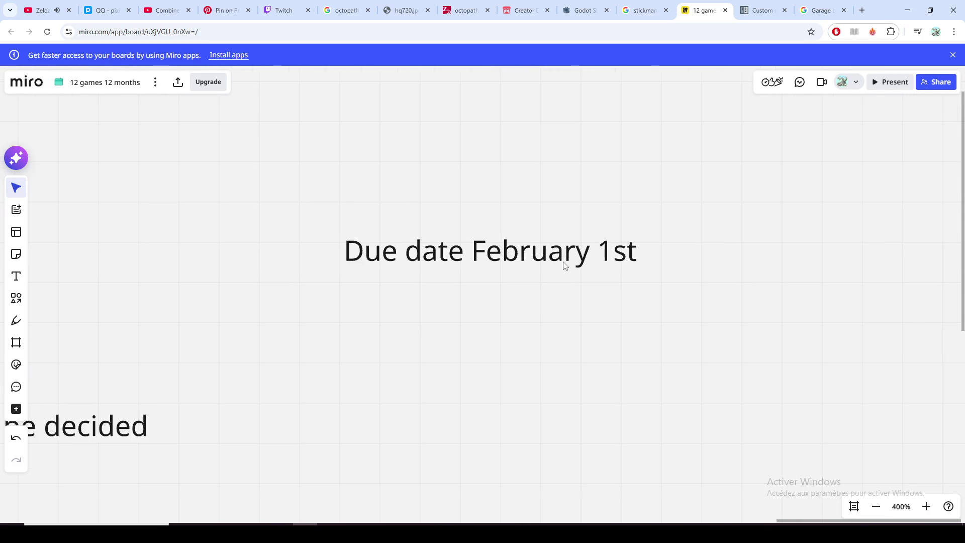
scroll(565, 265, down, 1)
scroll(565, 261, down, 2)
scroll(573, 260, up, 3)
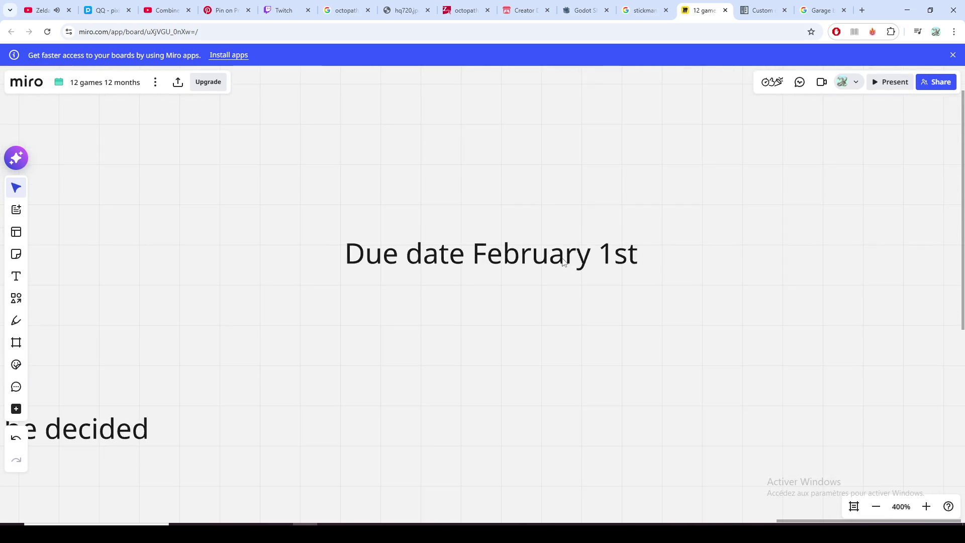
double_click(634, 252)
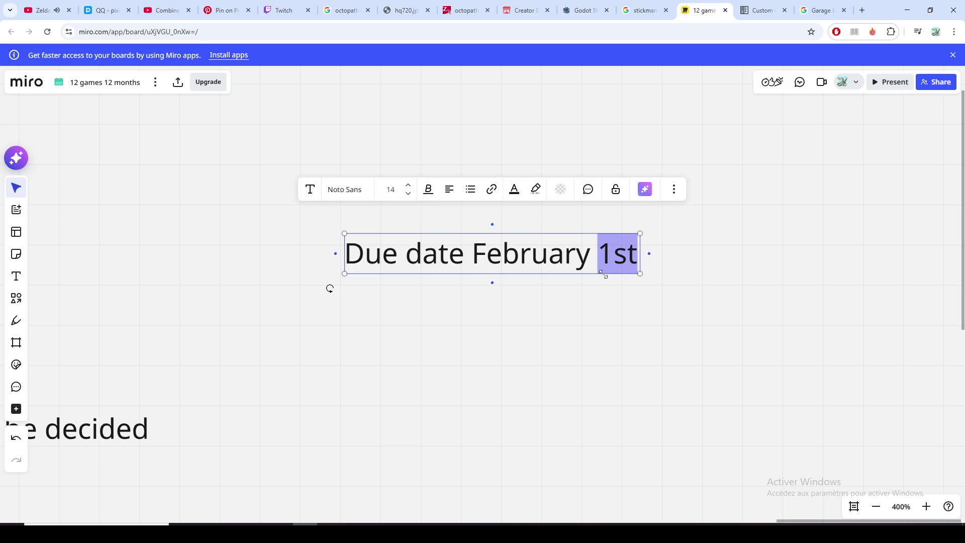
click(575, 321)
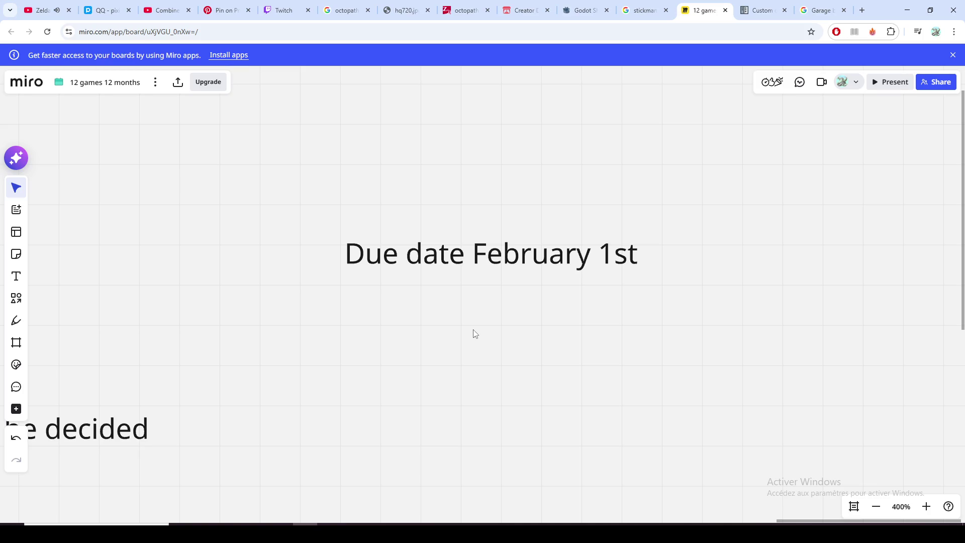
scroll(474, 334, down, 1)
scroll(474, 334, down, 2)
scroll(498, 330, down, 2)
scroll(498, 330, left, 3)
scroll(479, 353, left, 3)
scroll(566, 352, down, 2)
scroll(567, 351, down, 2)
scroll(566, 351, down, 1)
mouse_move(566, 351)
mouse_down()
mouse_move(686, 310)
mouse_move(432, 317)
mouse_move(493, 305)
mouse_up()
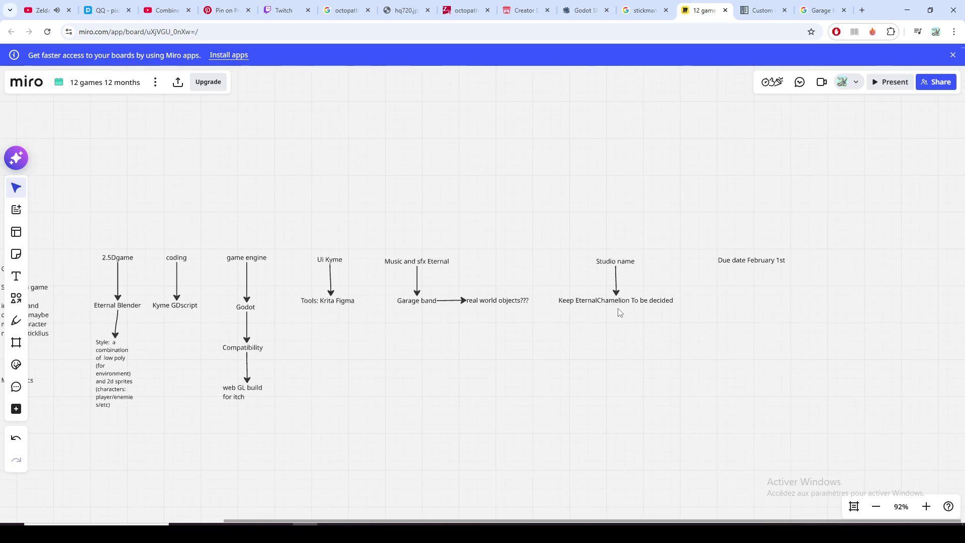
scroll(599, 298, right, 1)
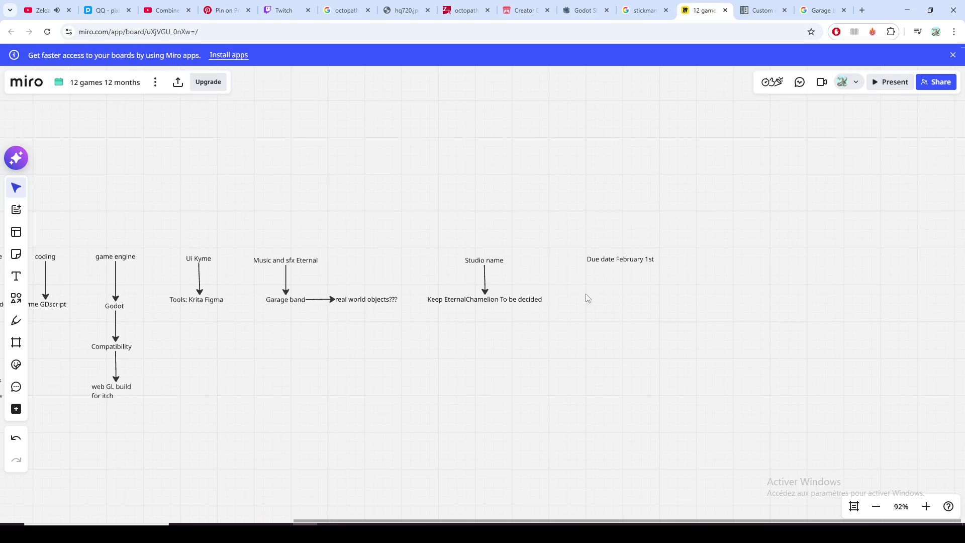
scroll(546, 279, left, 2)
scroll(223, 238, left, 5)
scroll(513, 253, right, 3)
scroll(217, 332, left, 5)
scroll(600, 247, left, 8)
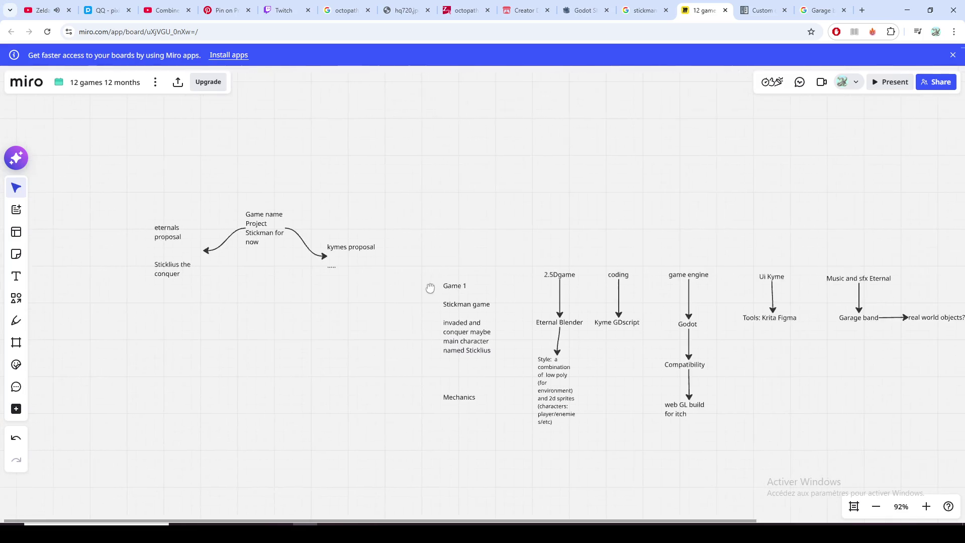
drag(600, 247, 385, 281)
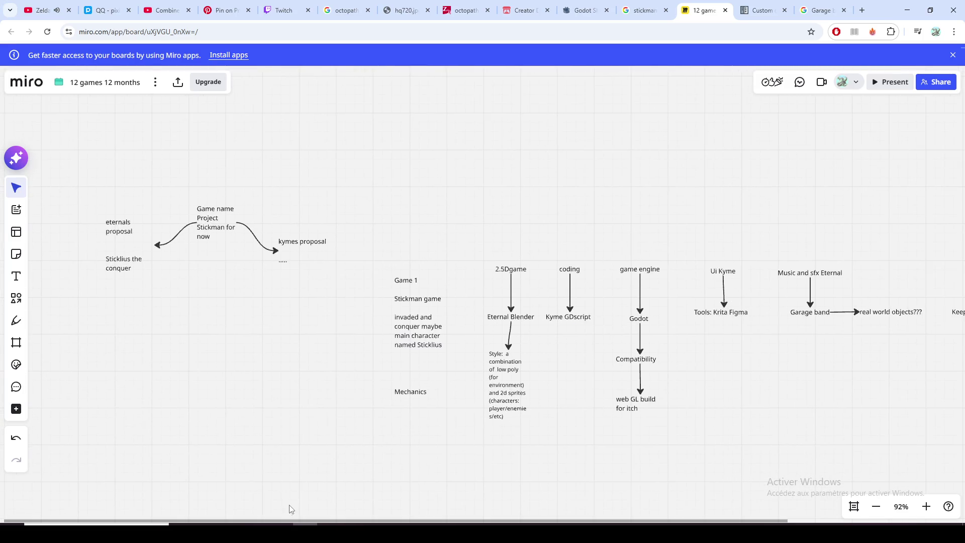
Step: Switch to Discord, open the DM's pinned messages and follow the Game Design Document link
click(285, 522)
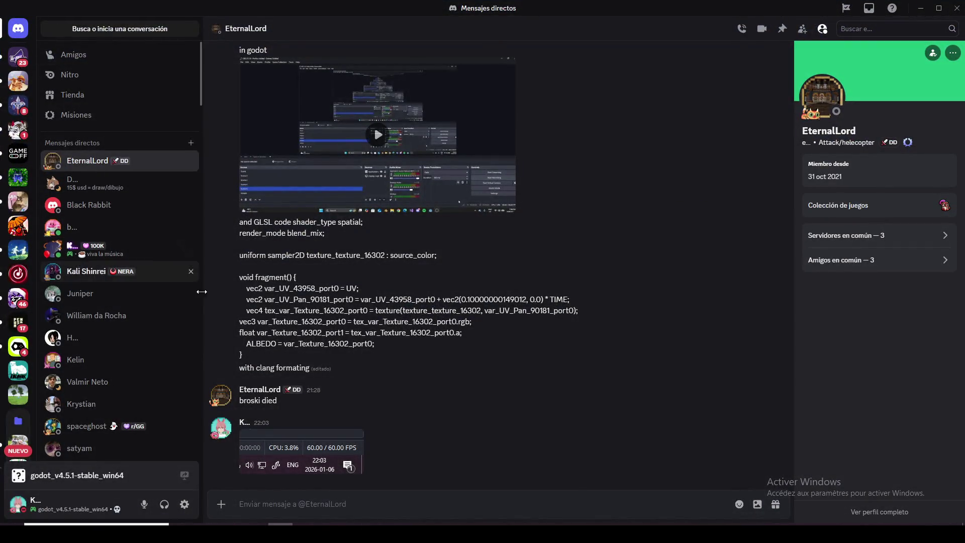
scroll(175, 301, down, 1)
scroll(175, 300, down, 1)
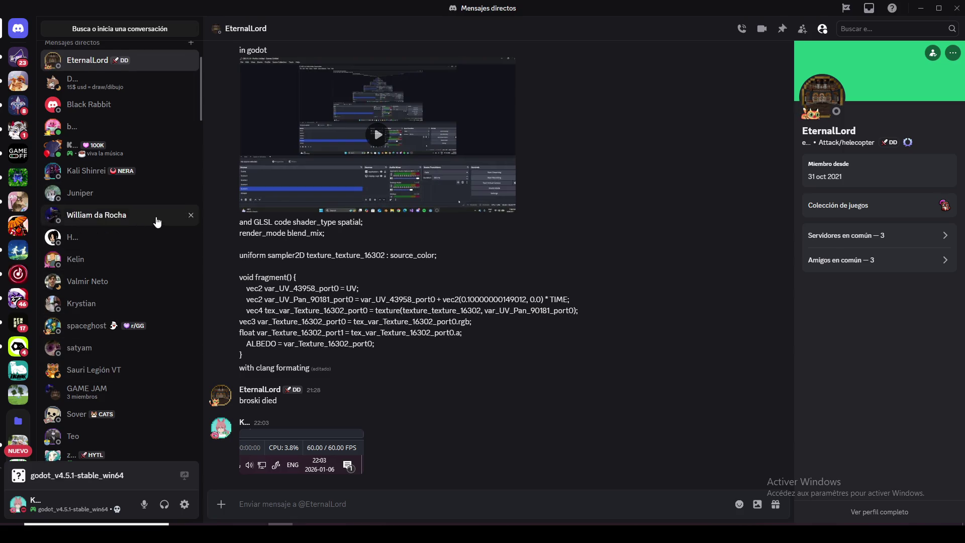
scroll(139, 220, up, 1)
scroll(151, 233, down, 1)
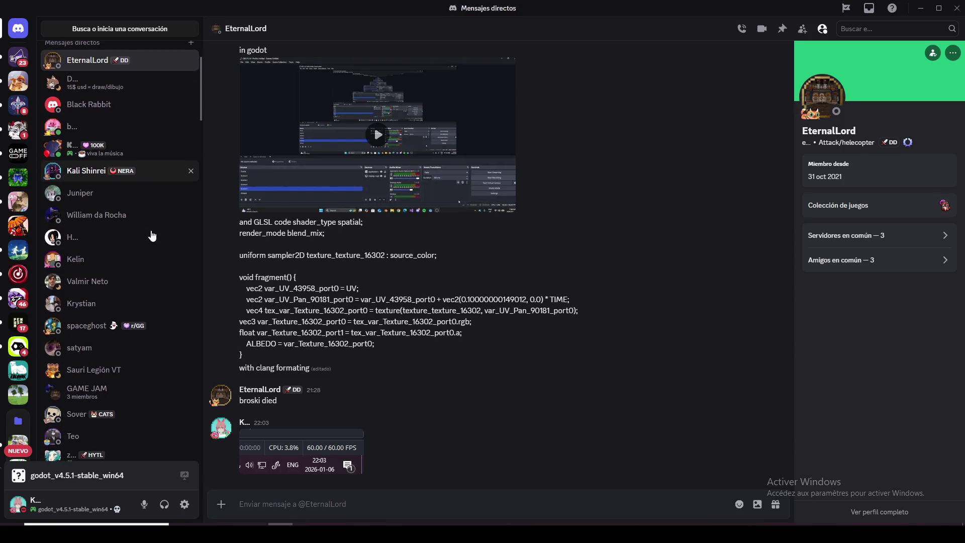
scroll(152, 235, down, 1)
scroll(151, 235, down, 1)
scroll(150, 235, down, 1)
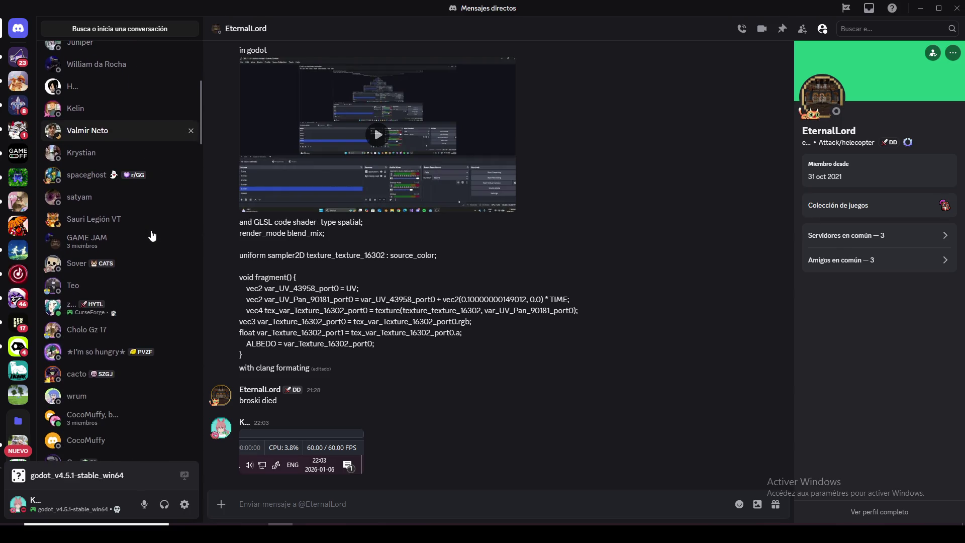
scroll(151, 236, up, 4)
scroll(152, 235, up, 1)
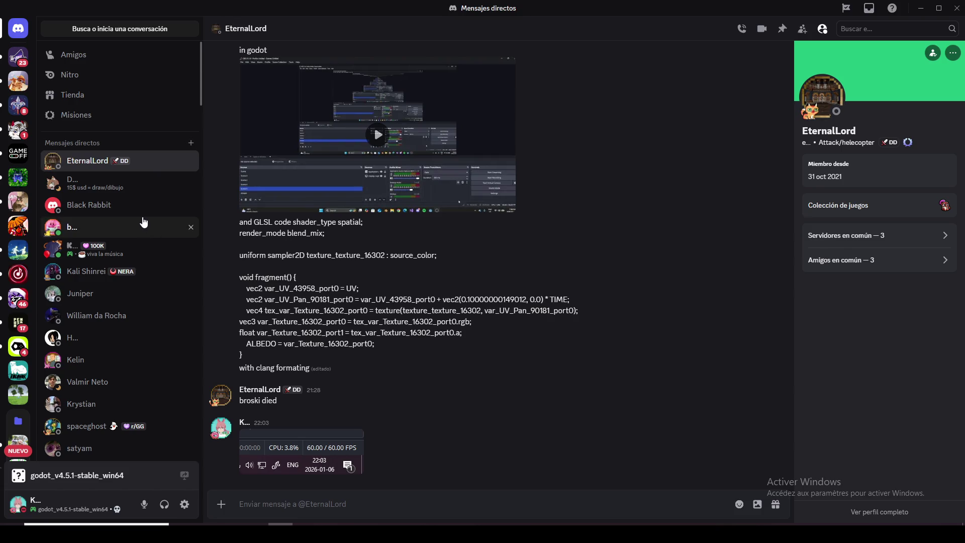
click(140, 246)
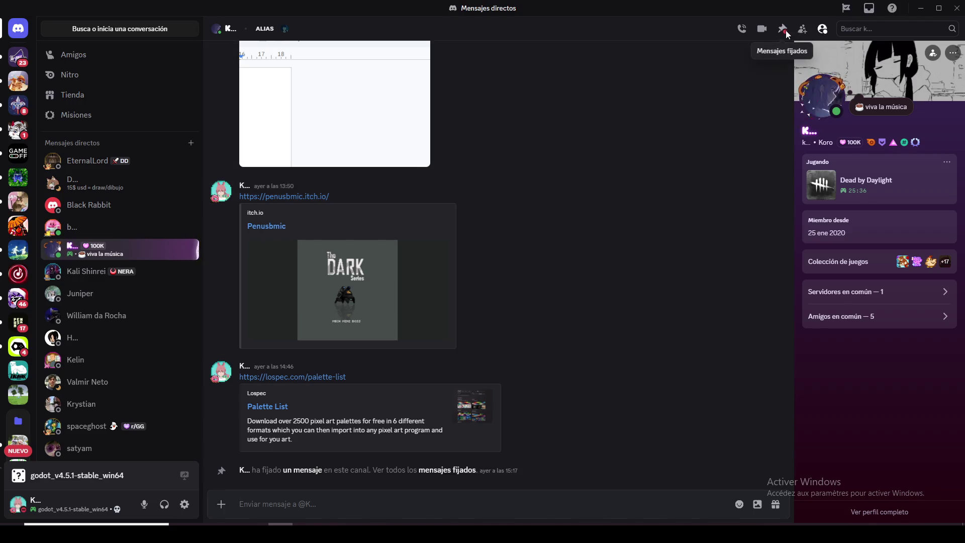
click(785, 30)
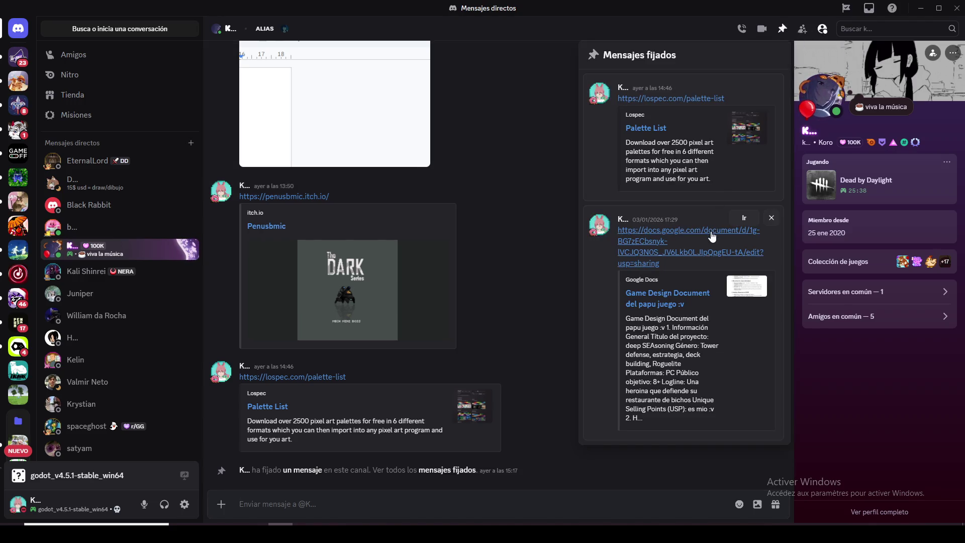
click(651, 231)
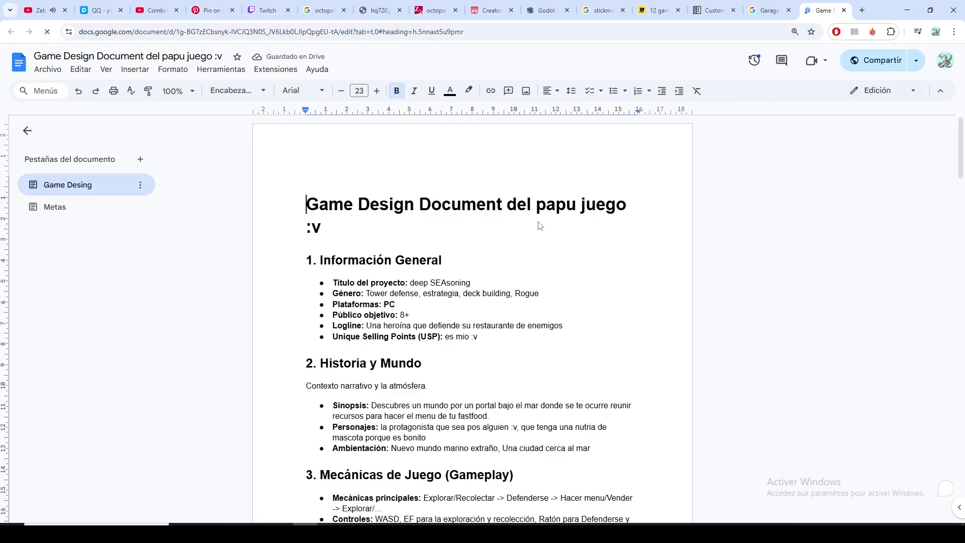
click(399, 206)
click(442, 211)
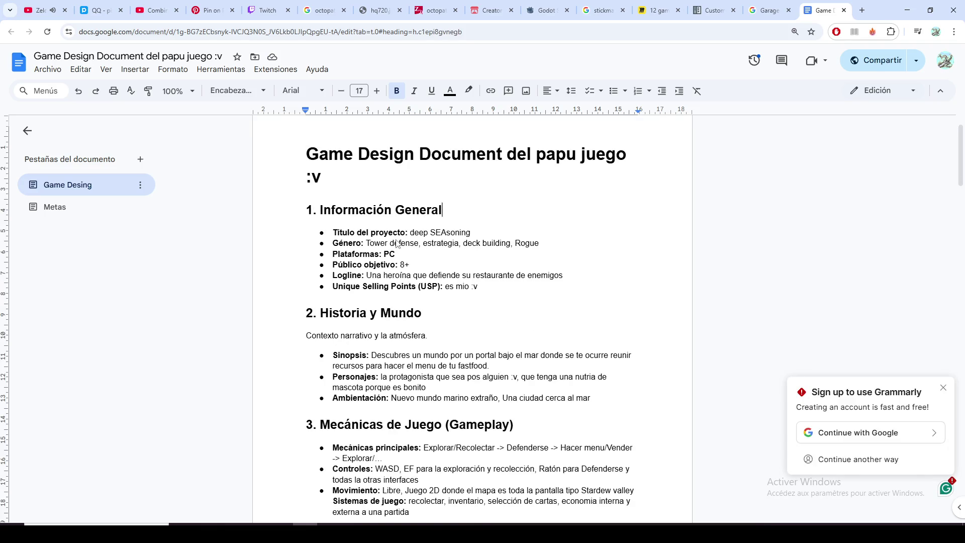
key(ctrl+plus)
key(ctrl+plus)
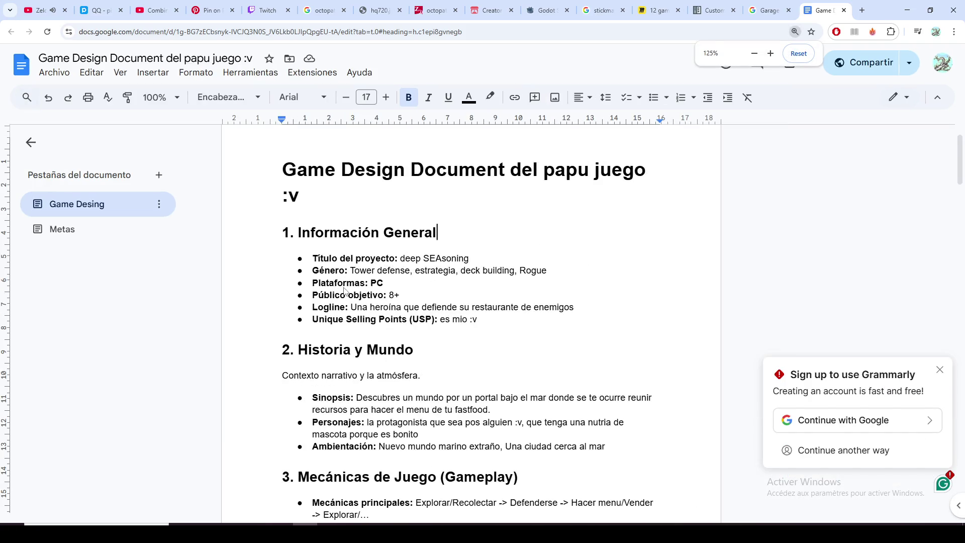
click(339, 287)
double_click(338, 285)
click(333, 268)
double_click(333, 271)
click(337, 284)
drag(345, 270, 318, 276)
click(337, 284)
click(394, 259)
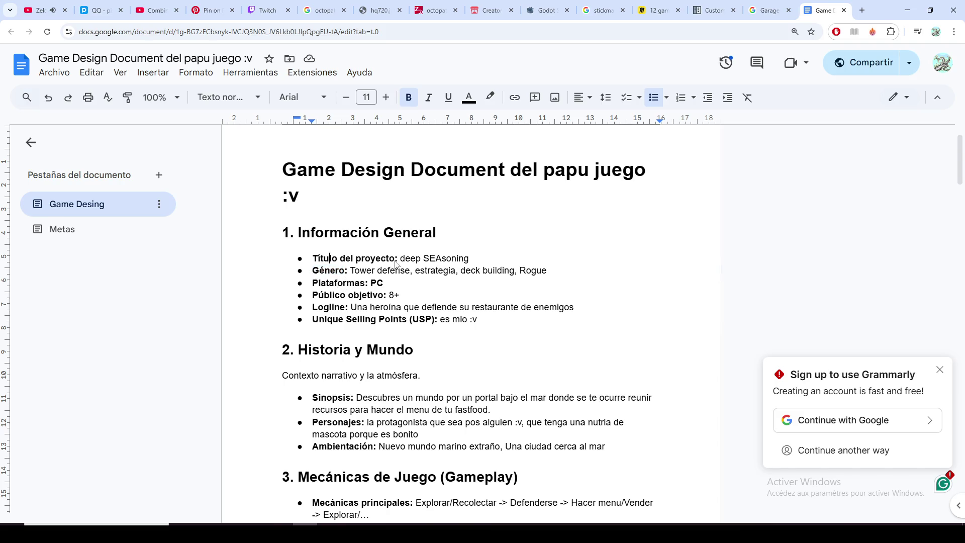
drag(394, 260, 320, 265)
click(319, 265)
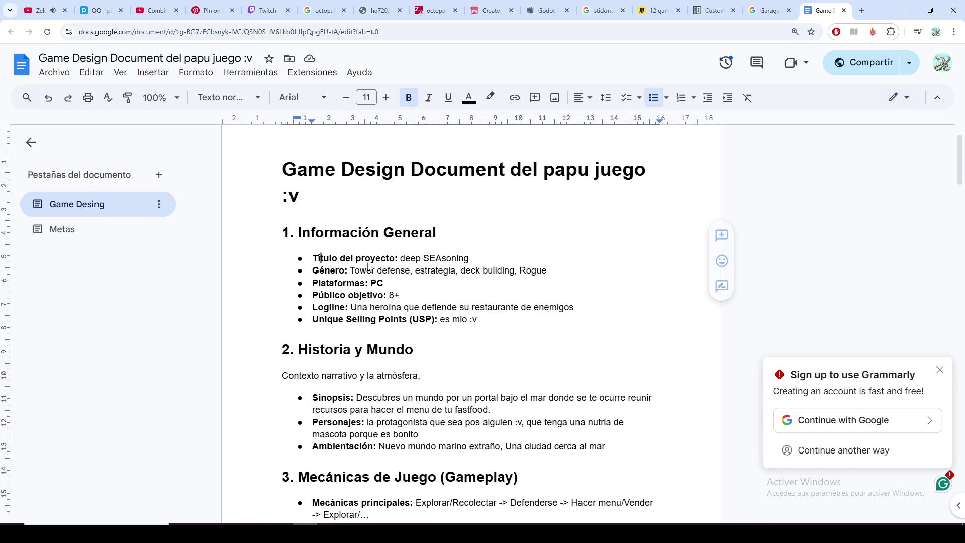
click(360, 276)
double_click(362, 285)
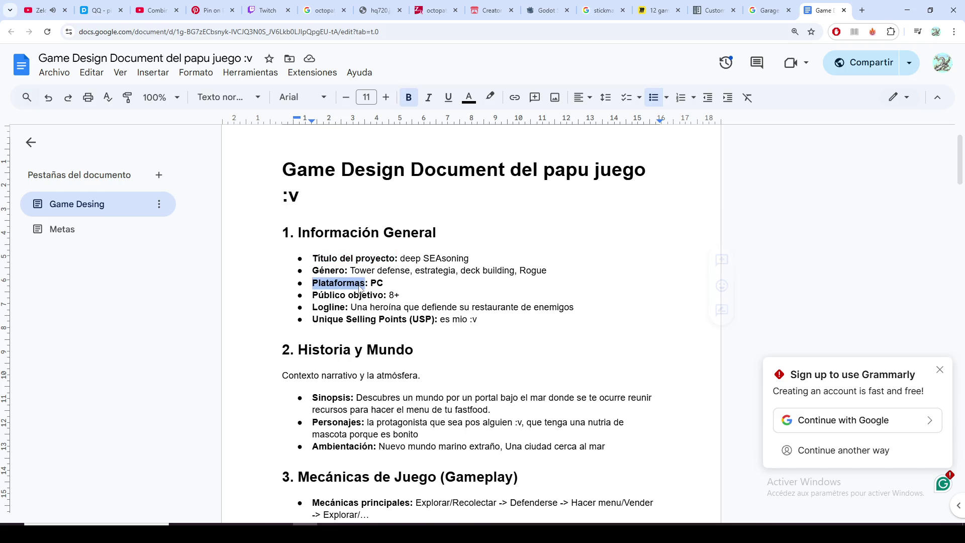
click(371, 297)
key(ctrl+plus)
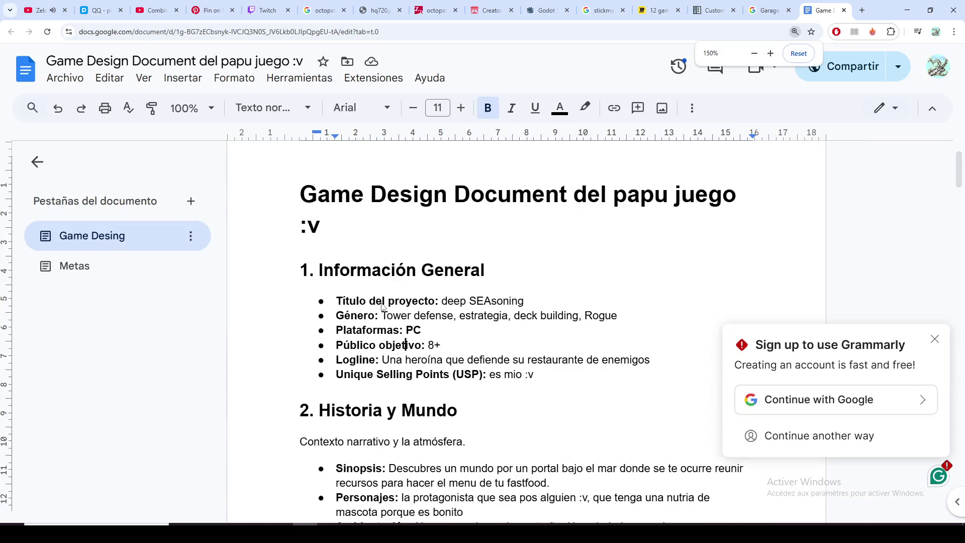
drag(423, 345, 336, 346)
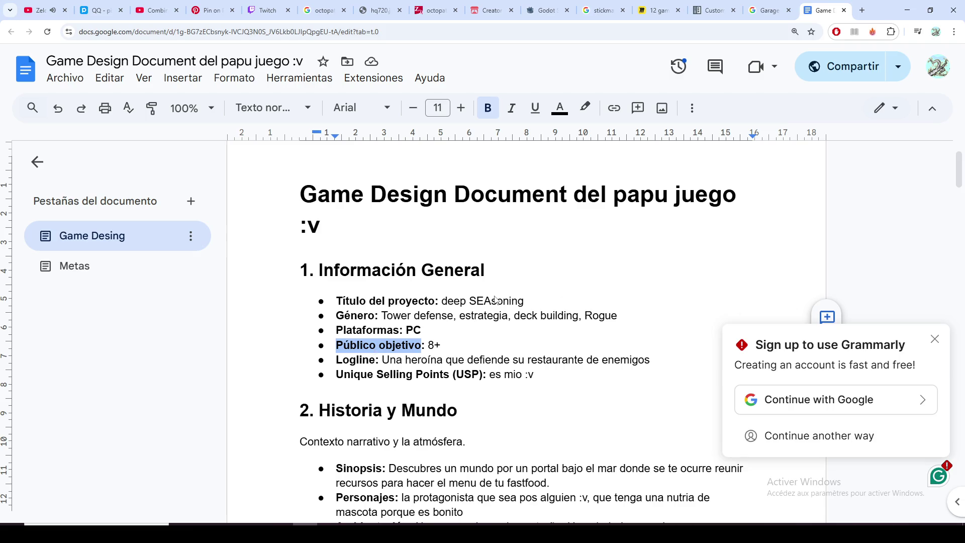
key(ctrl+minus)
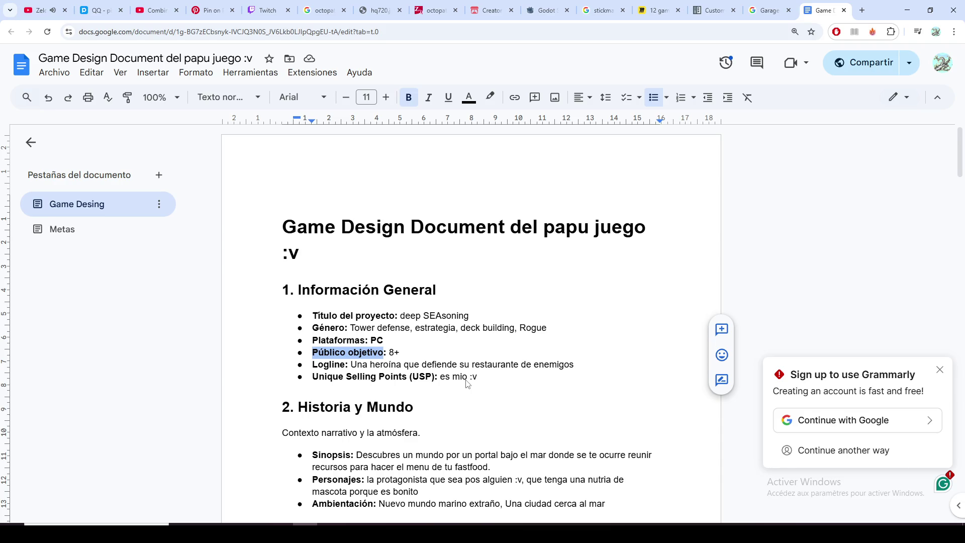
scroll(466, 383, down, 1)
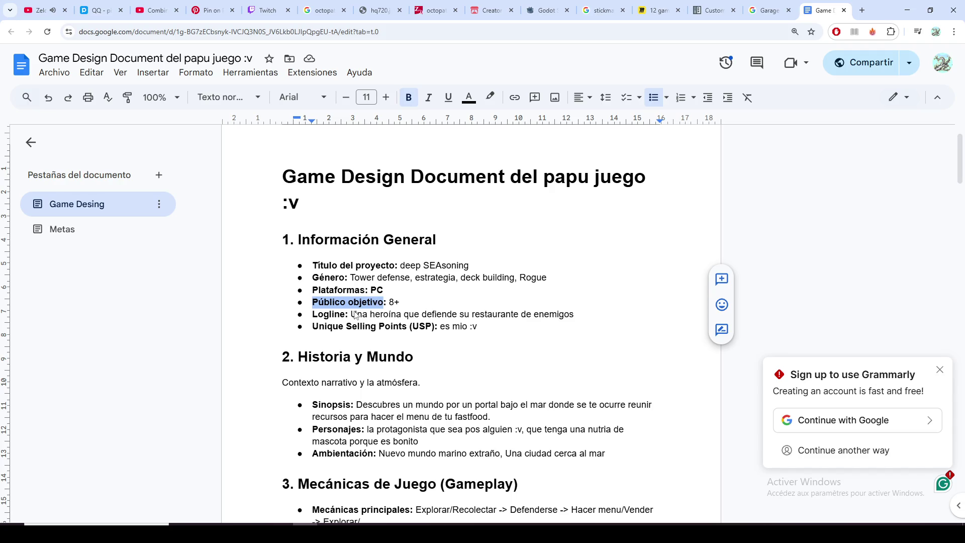
key(ctrl+plus)
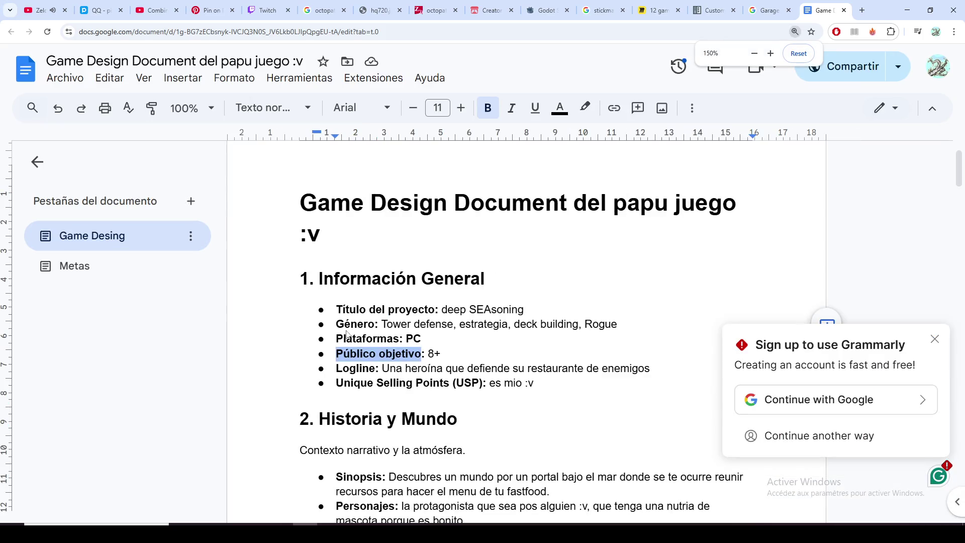
double_click(366, 371)
click(382, 369)
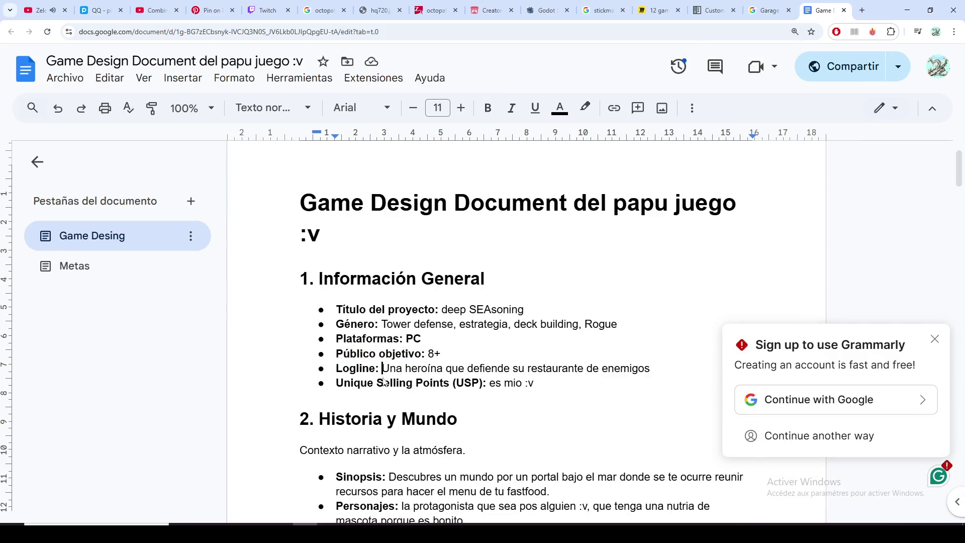
click(661, 372)
double_click(344, 369)
click(377, 372)
scroll(378, 373, down, 1)
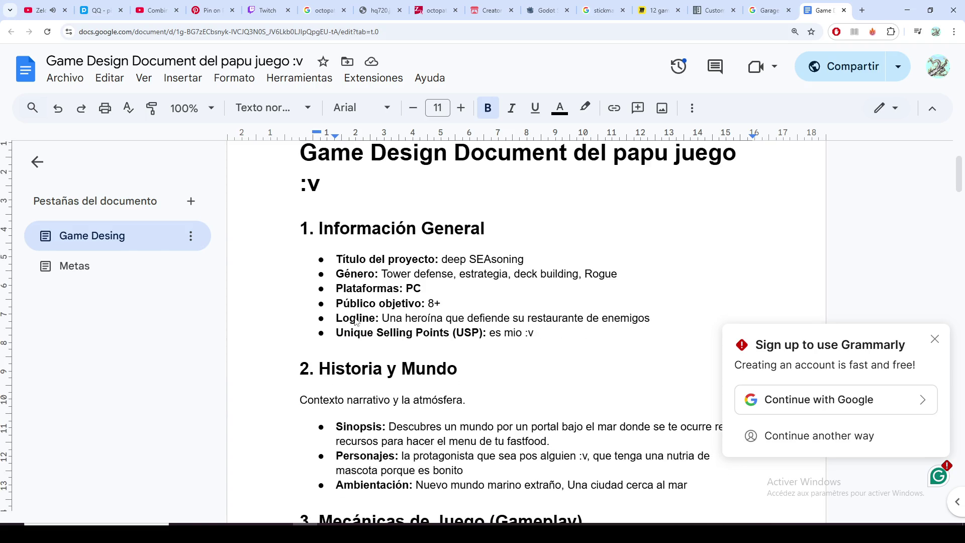
double_click(357, 320)
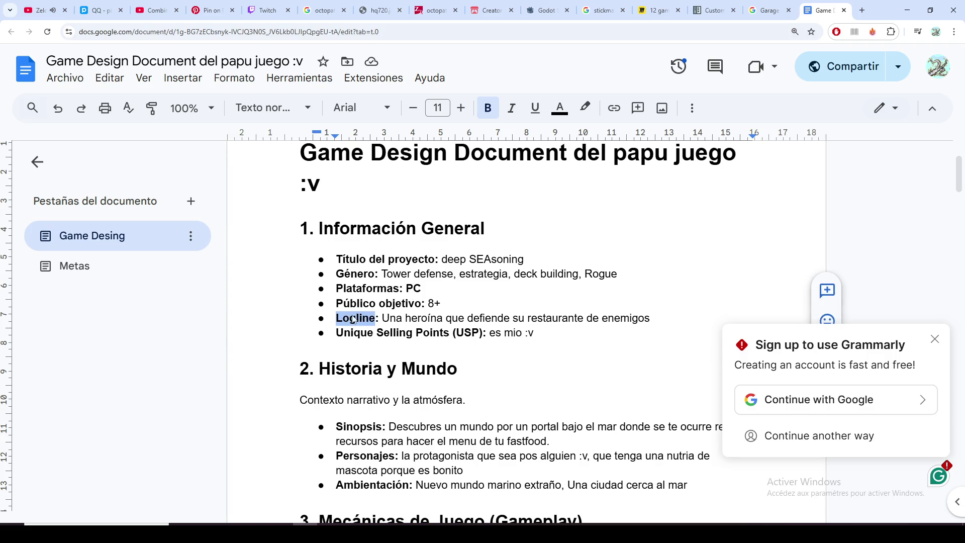
click(385, 319)
drag(344, 336, 462, 339)
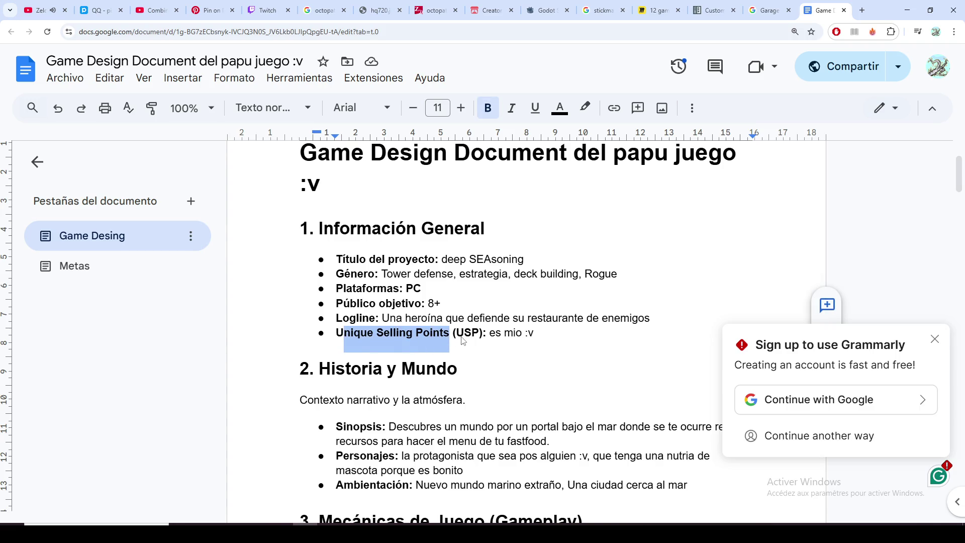
click(515, 336)
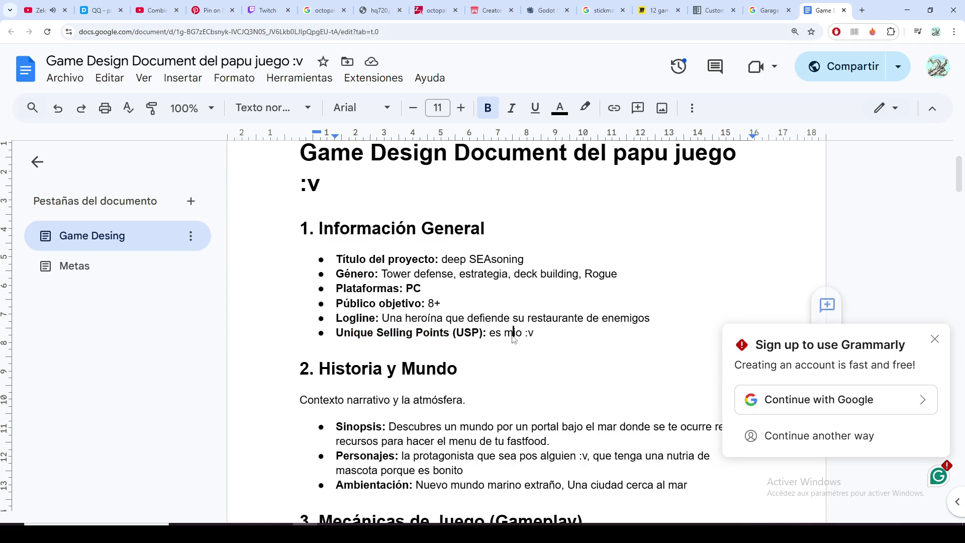
drag(489, 337, 549, 340)
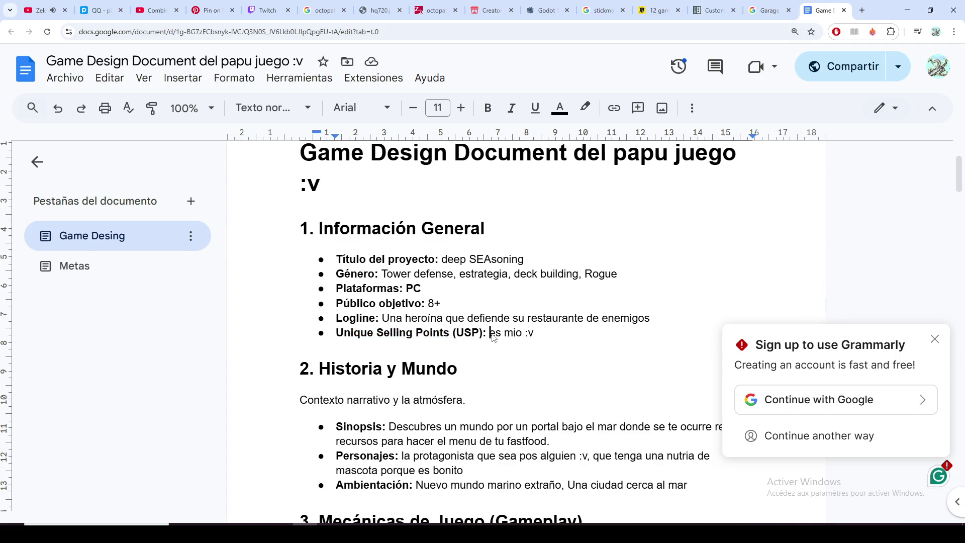
click(528, 336)
mouse_move(529, 335)
mouse_down()
mouse_move(542, 341)
mouse_move(533, 341)
mouse_up()
Step: Check the ':v' line in the design document, then return to the 12 games Miro board tab
click(529, 335)
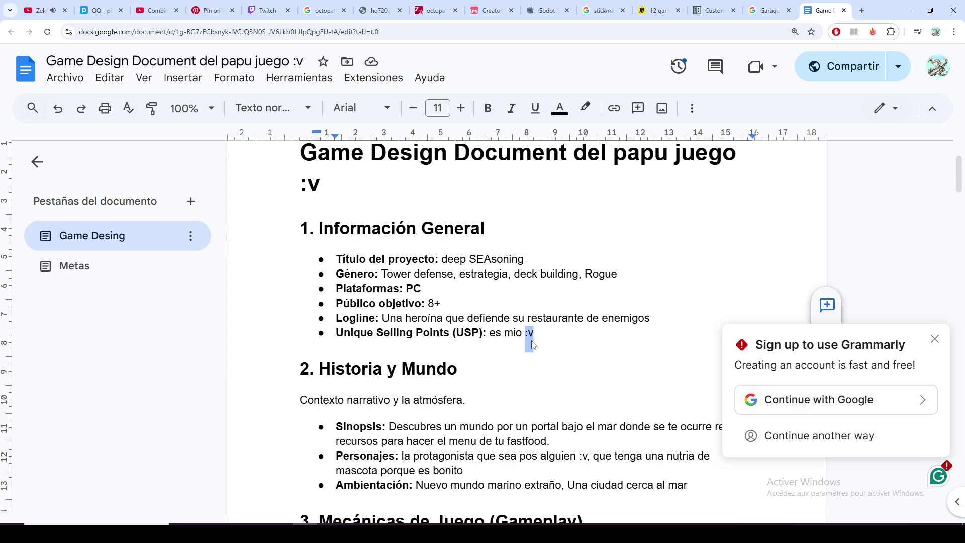
click(501, 332)
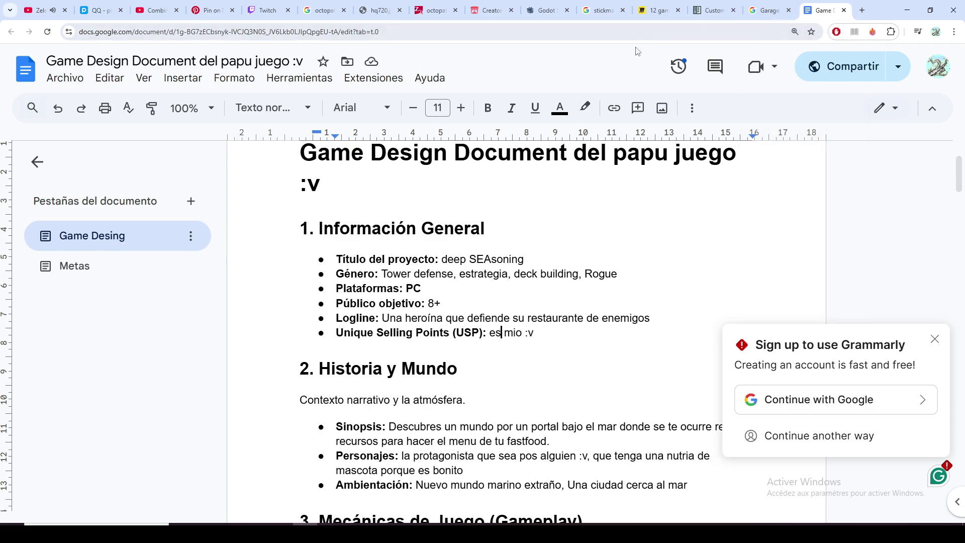
click(662, 13)
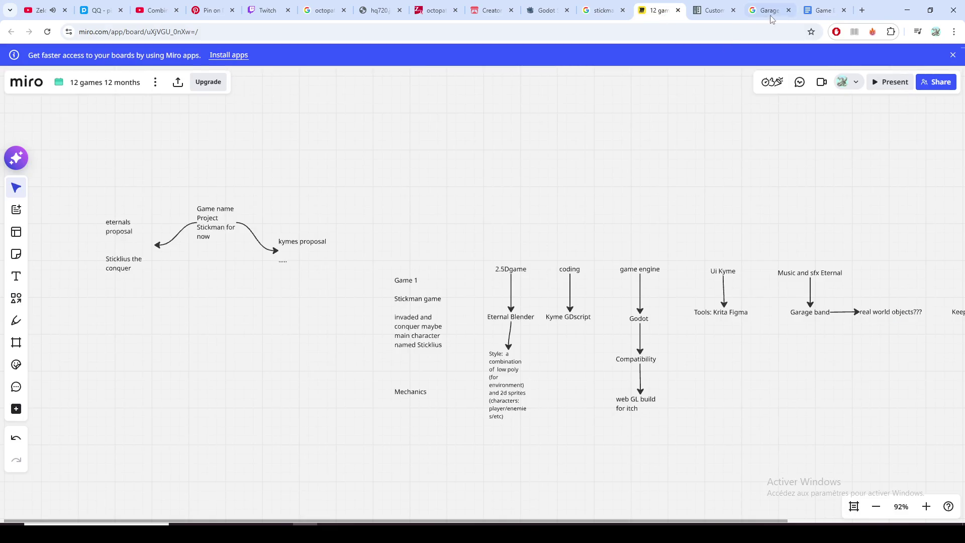
click(823, 13)
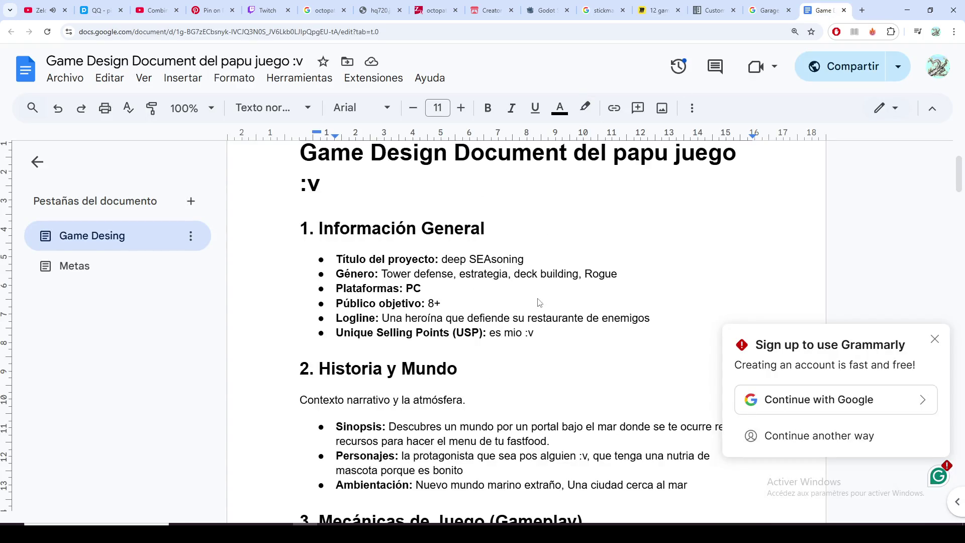
click(659, 11)
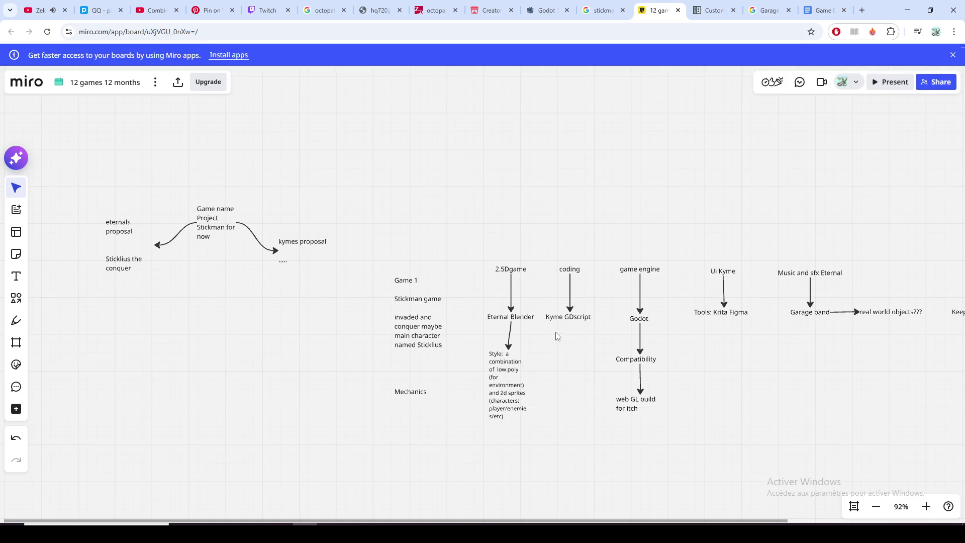
scroll(556, 336, up, 2)
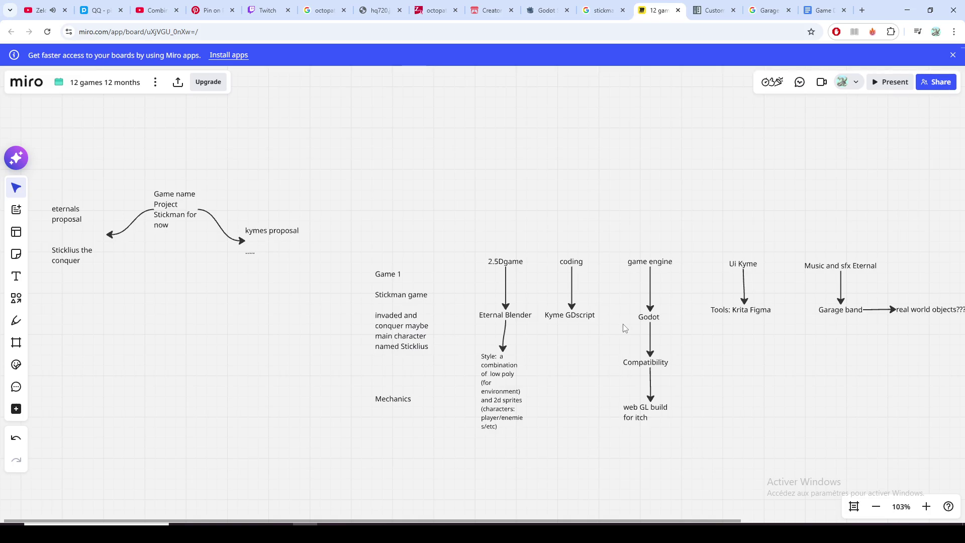
scroll(623, 327, up, 1)
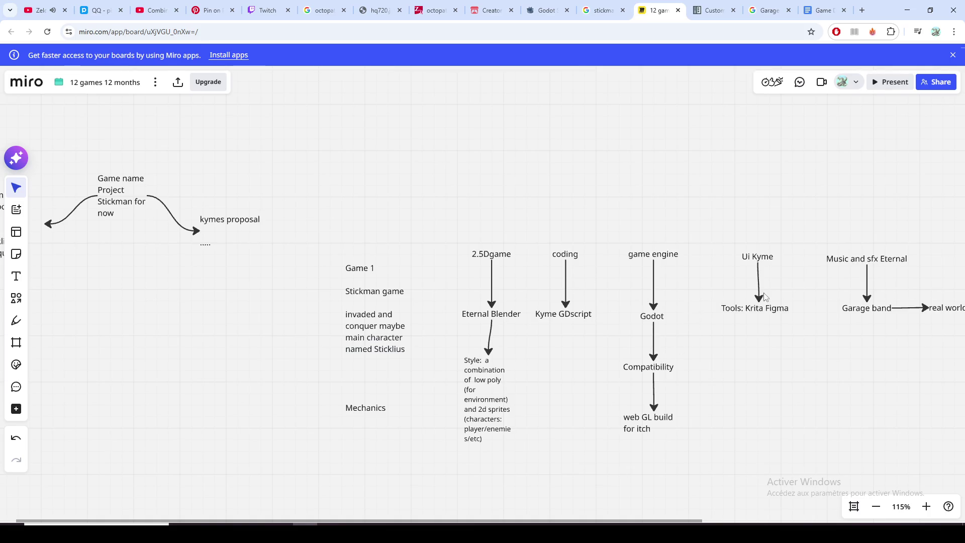
scroll(693, 369, right, 5)
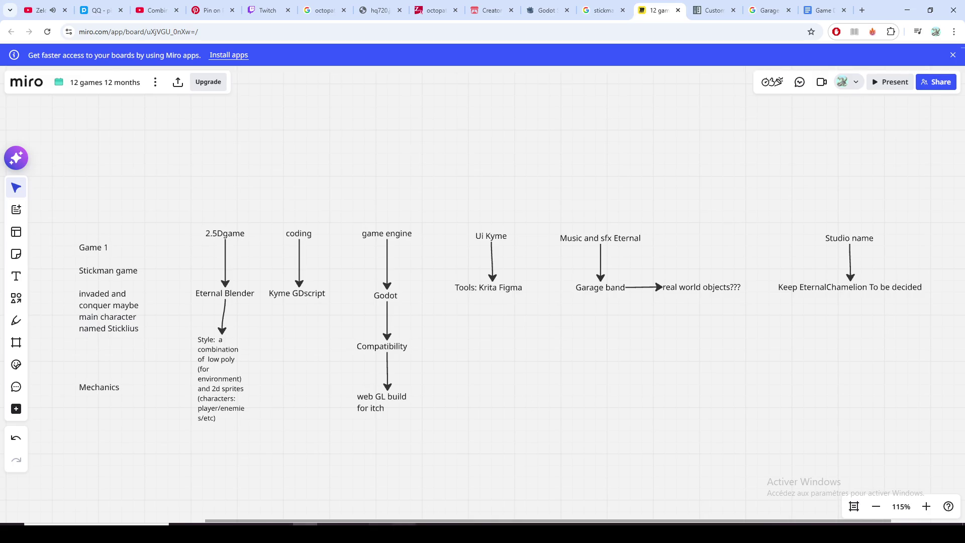
key(alt+Tab)
click(885, 341)
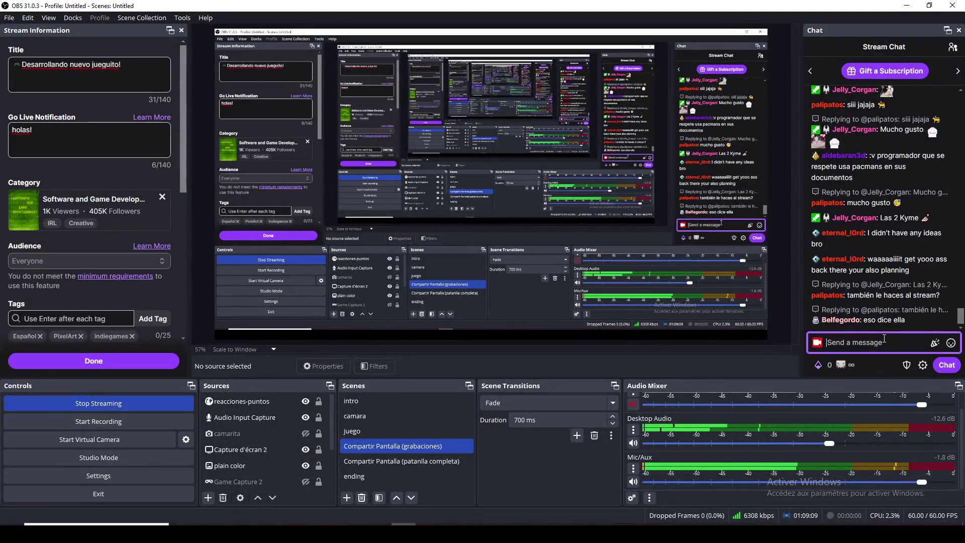
text(!so)
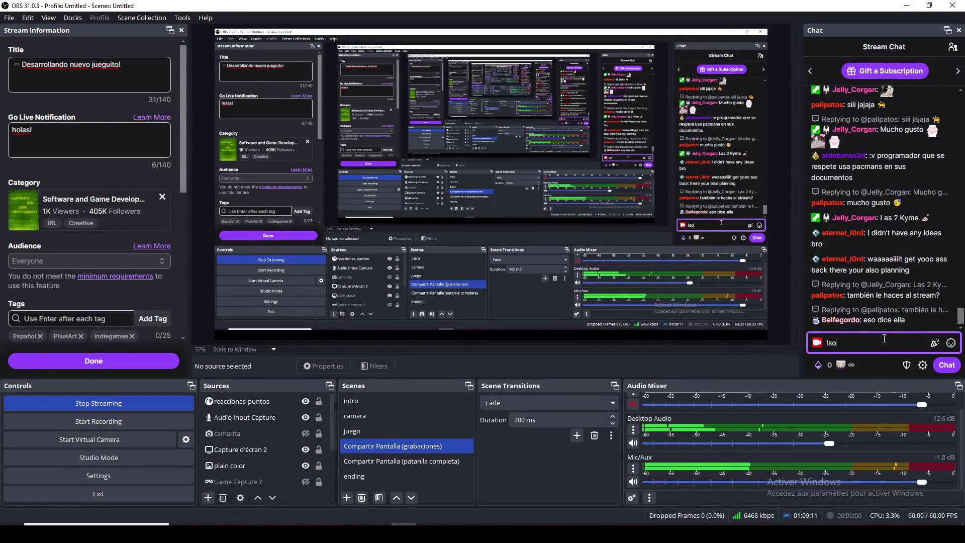
text( @jel)
key(Tab)
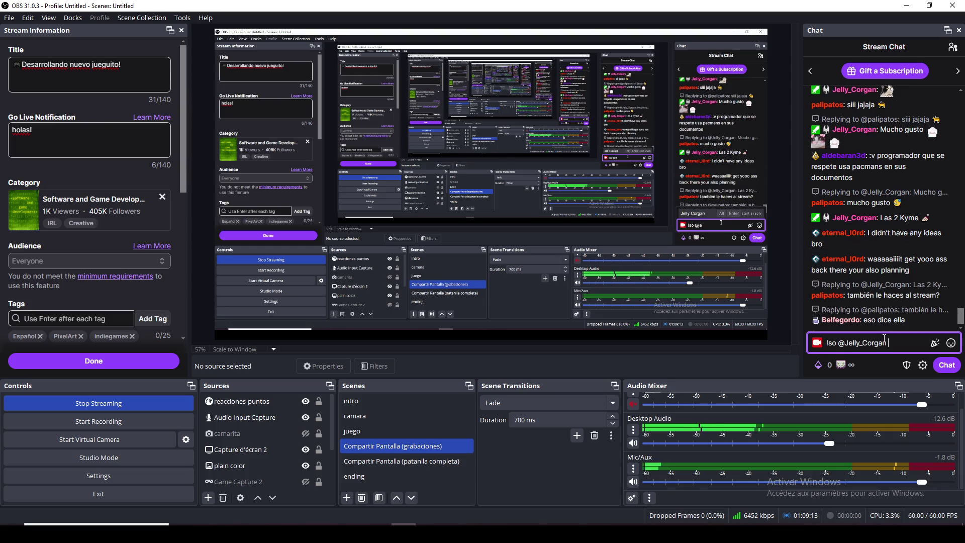
key(Return)
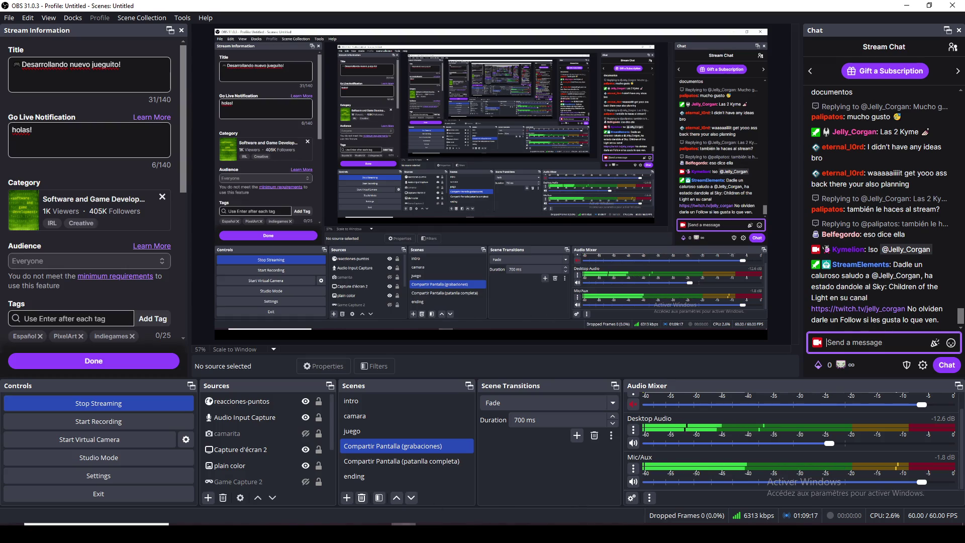
click(407, 475)
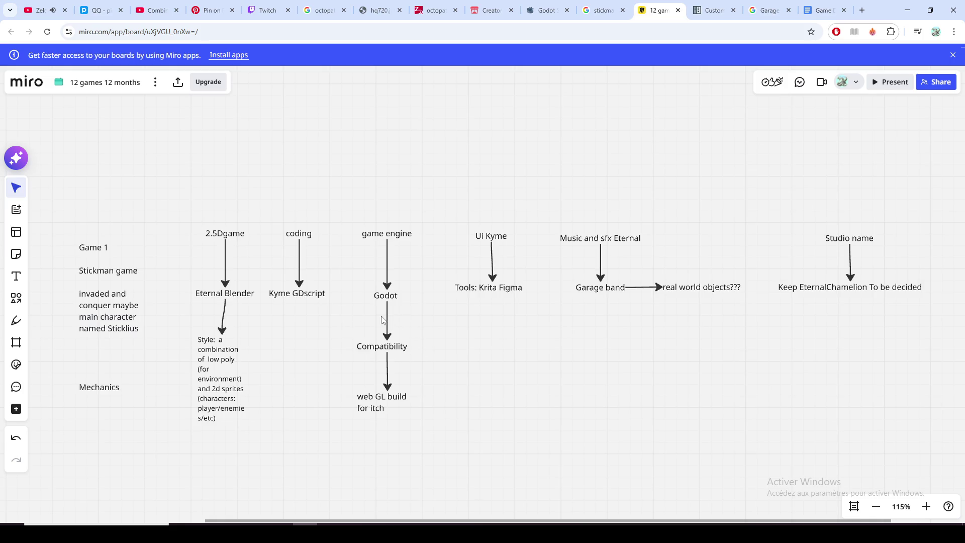
scroll(382, 320, up, 3)
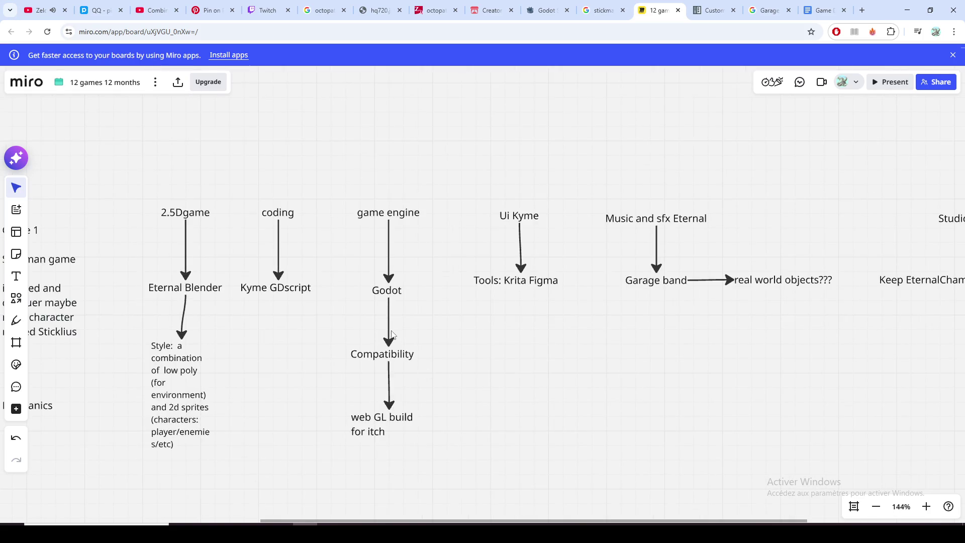
scroll(392, 335, up, 1)
scroll(391, 334, up, 1)
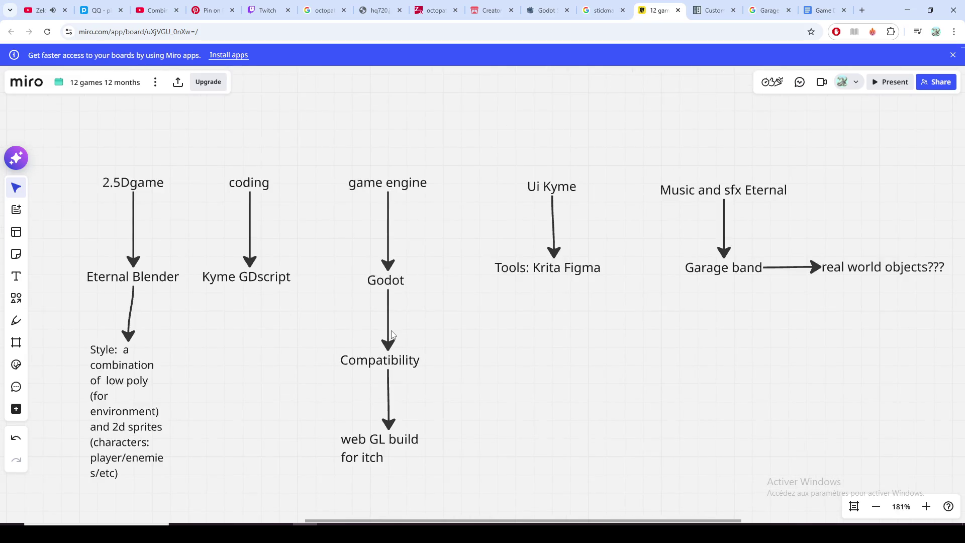
scroll(391, 334, down, 1)
scroll(422, 325, left, 3)
scroll(445, 316, left, 3)
scroll(453, 313, left, 2)
scroll(498, 313, left, 5)
scroll(543, 311, left, 1)
scroll(565, 294, down, 1)
scroll(592, 280, down, 1)
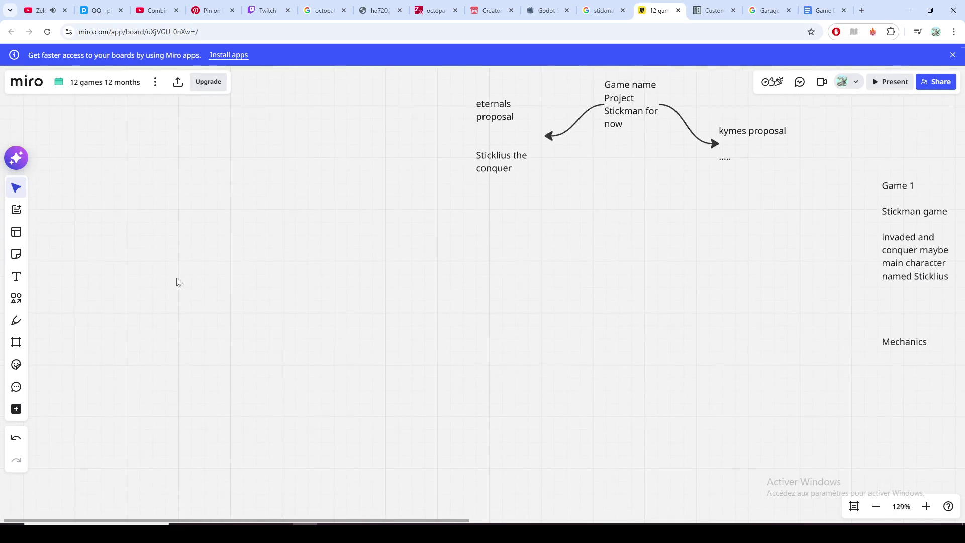
Step: Show the Formats and Flows list of diagrams, docs and tables in the left toolbar
click(16, 211)
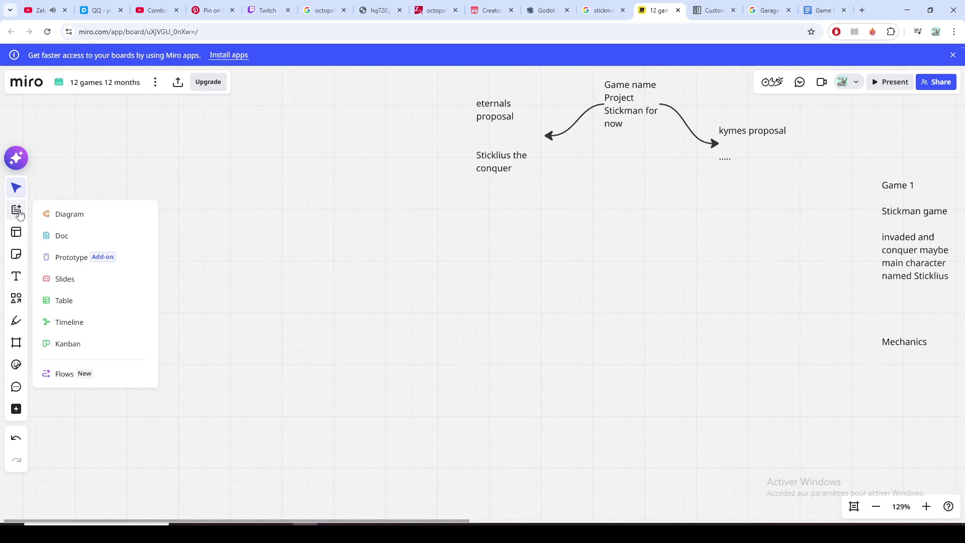
Step: Place a new untitled doc on the board beside the game notes, then go to the design document
click(88, 238)
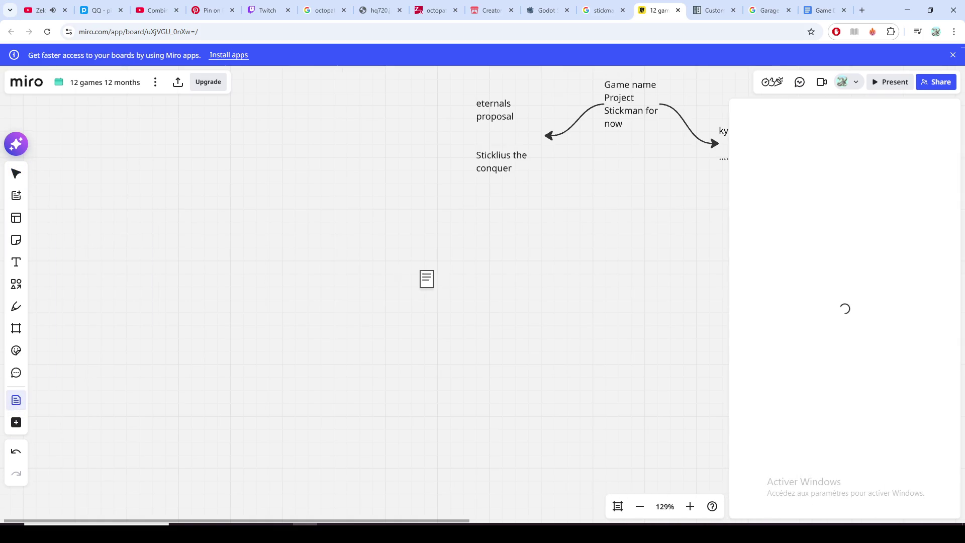
click(364, 249)
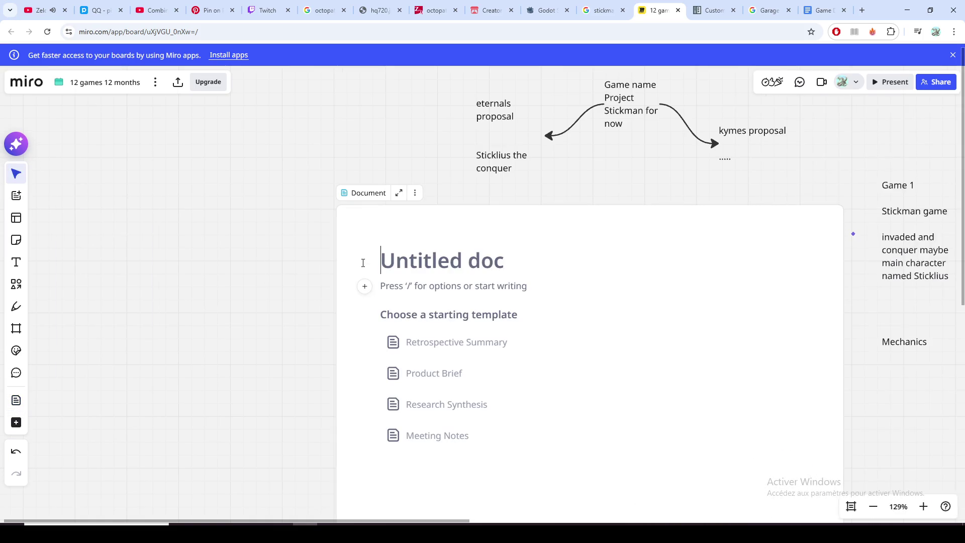
scroll(367, 287, down, 3)
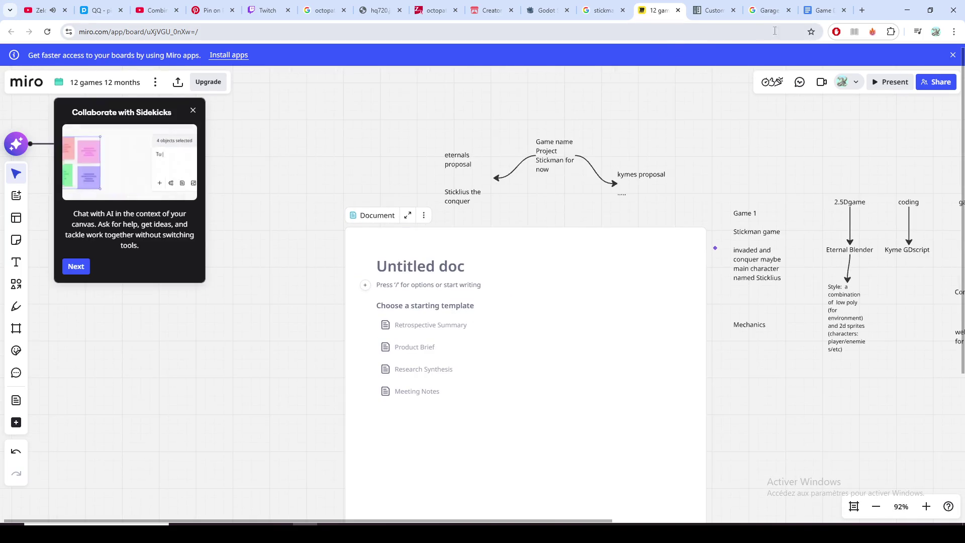
click(822, 10)
scroll(369, 216, down, 1)
scroll(370, 216, down, 2)
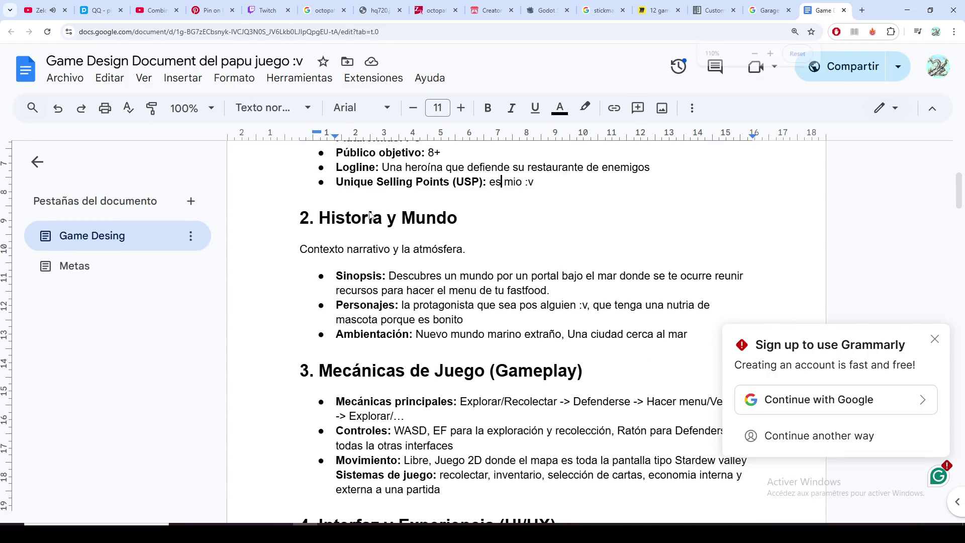
ctrl+scroll(370, 216, down, 1)
ctrl+scroll(369, 214, down, 1)
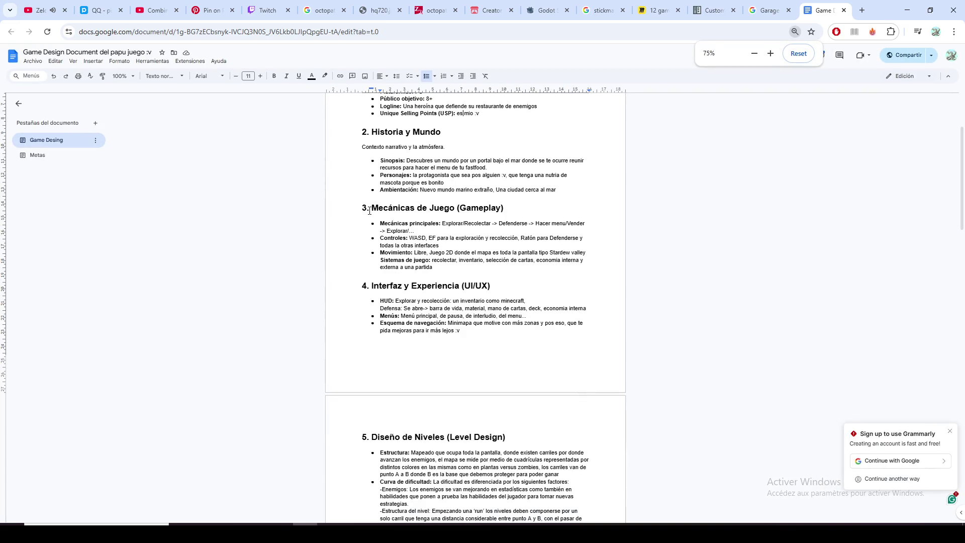
scroll(370, 211, up, 2)
Step: View the design document's section 1 heading, close the Garage and Custom tabs, and return to Miro
click(469, 191)
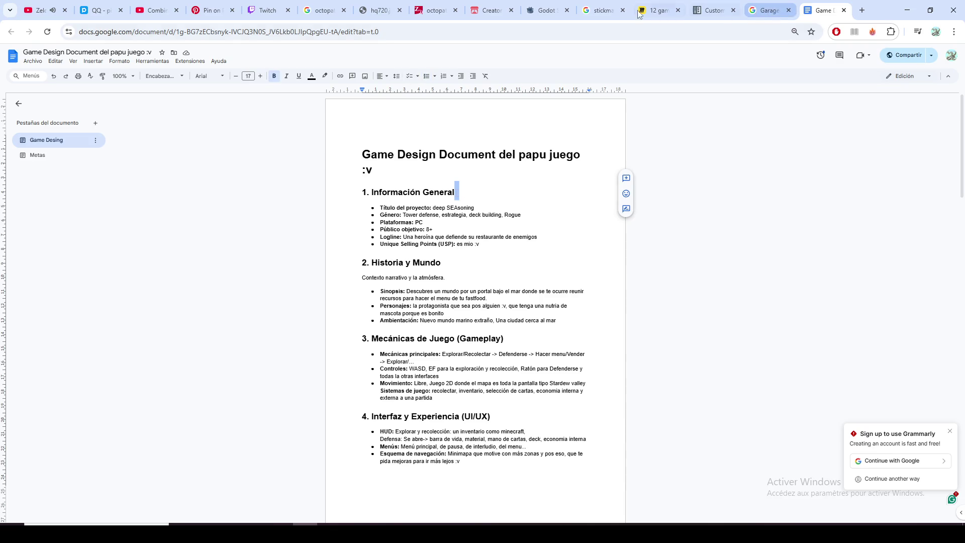
click(789, 10)
click(733, 10)
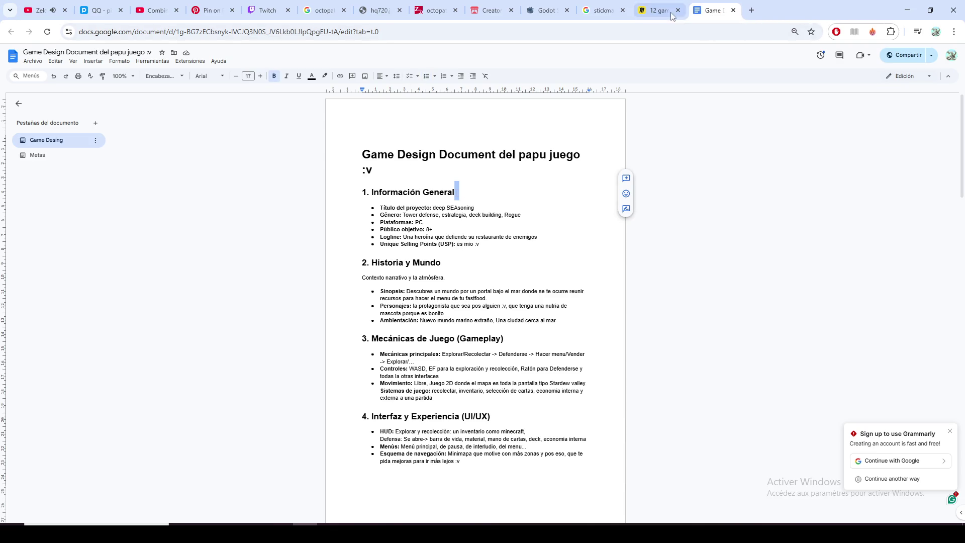
click(669, 12)
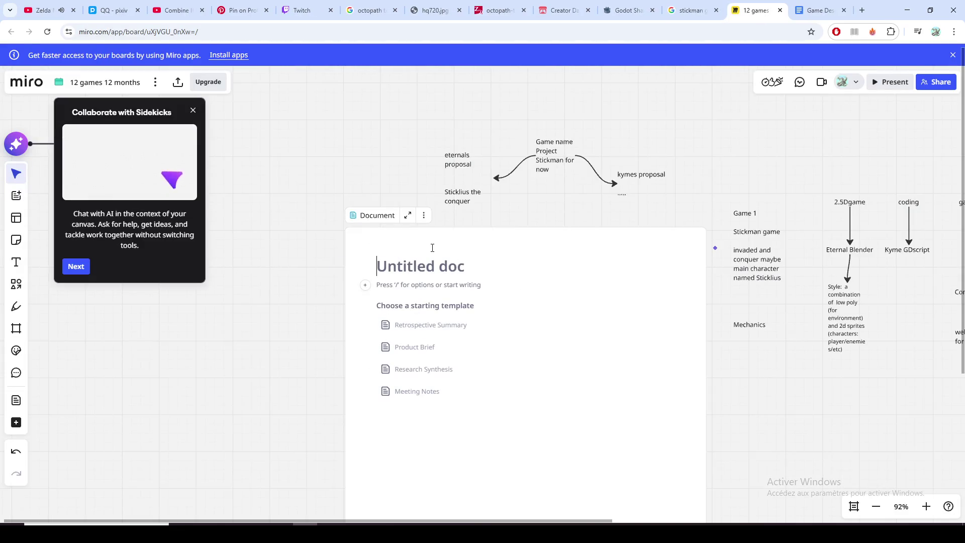
text(sticky game)
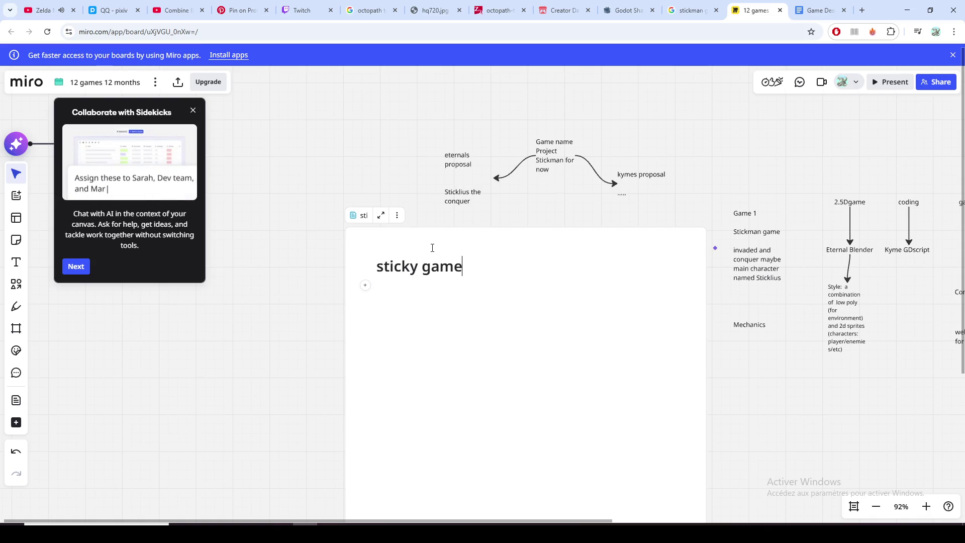
Step: Correct the doc title to 'stickman game', start a paragraph beneath it, then switch to OBS
key(Left)
key(Left)
key(Left)
key(BackSpace)
text(man)
key(End)
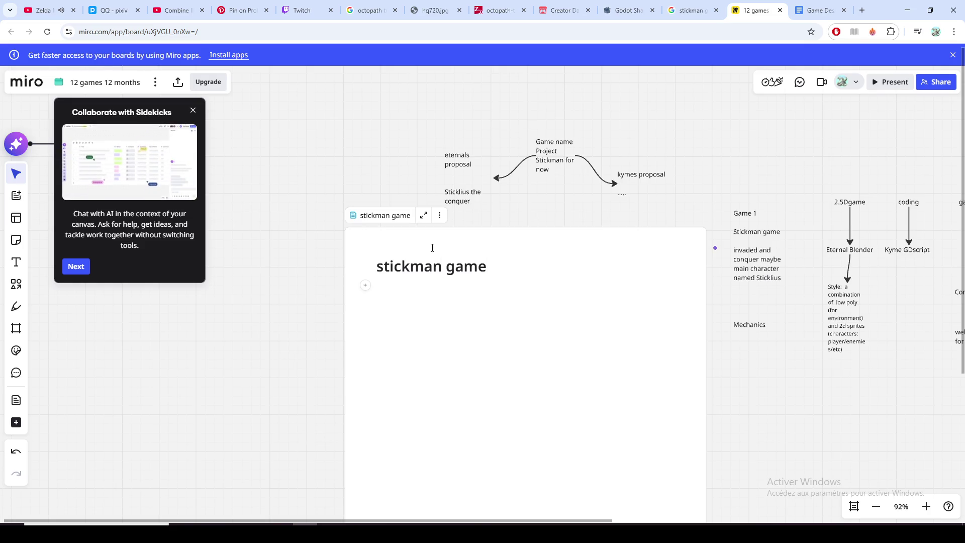
key(Return)
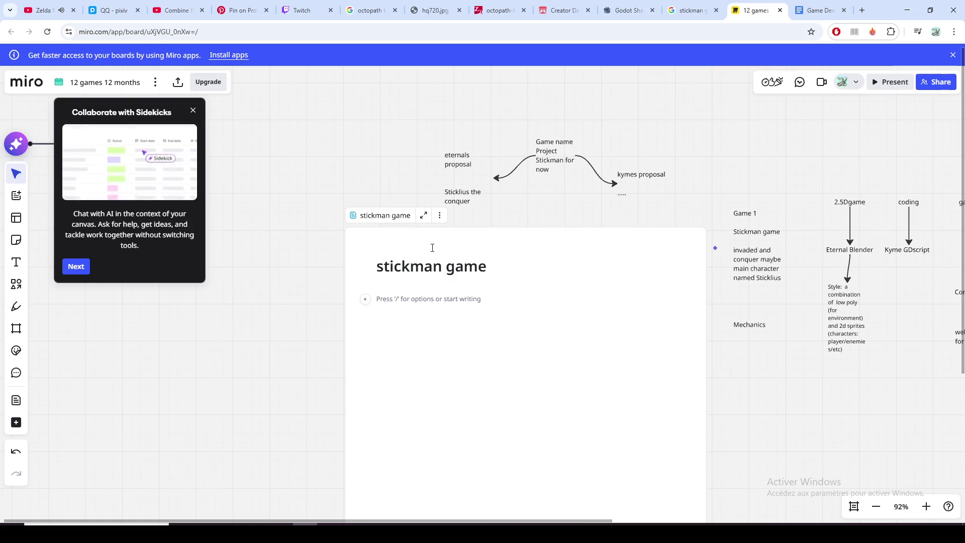
key(alt+Tab)
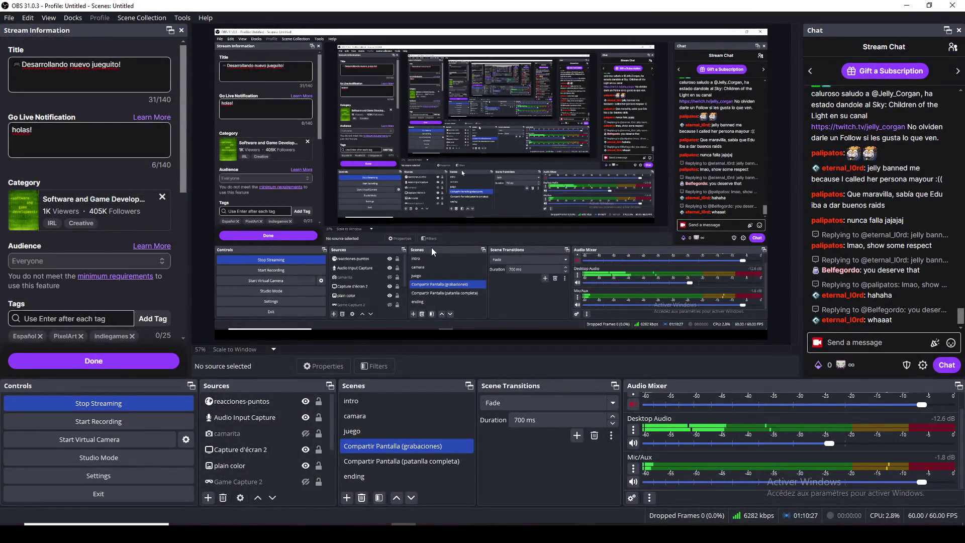
Step: Send another viewer shoutout in OBS stream chat and switch back to the Miro board
click(875, 348)
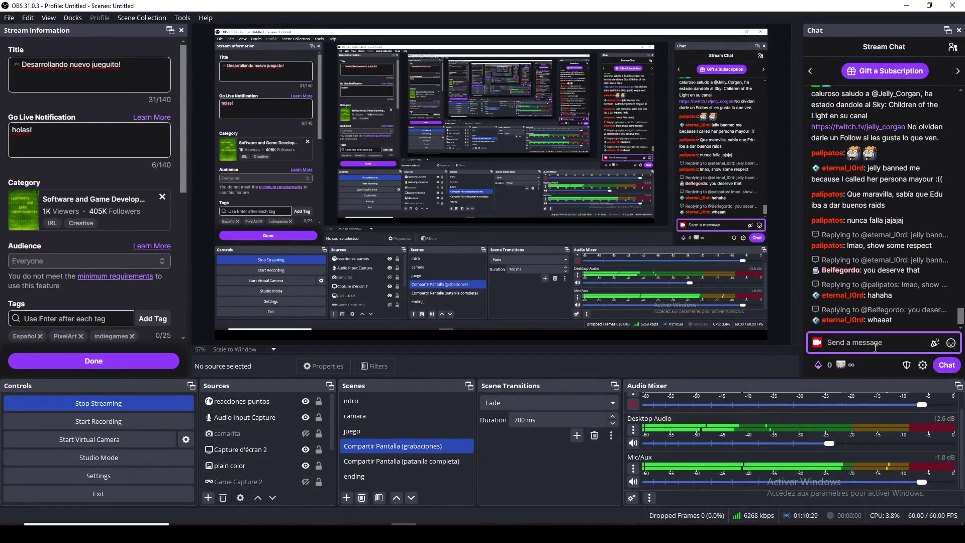
text(@)
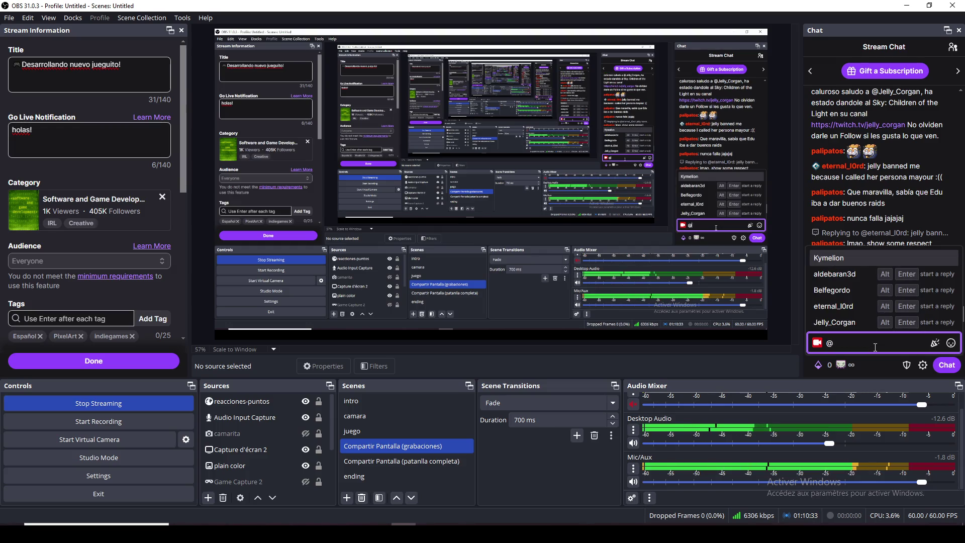
key(BackSpace)
text(!so)
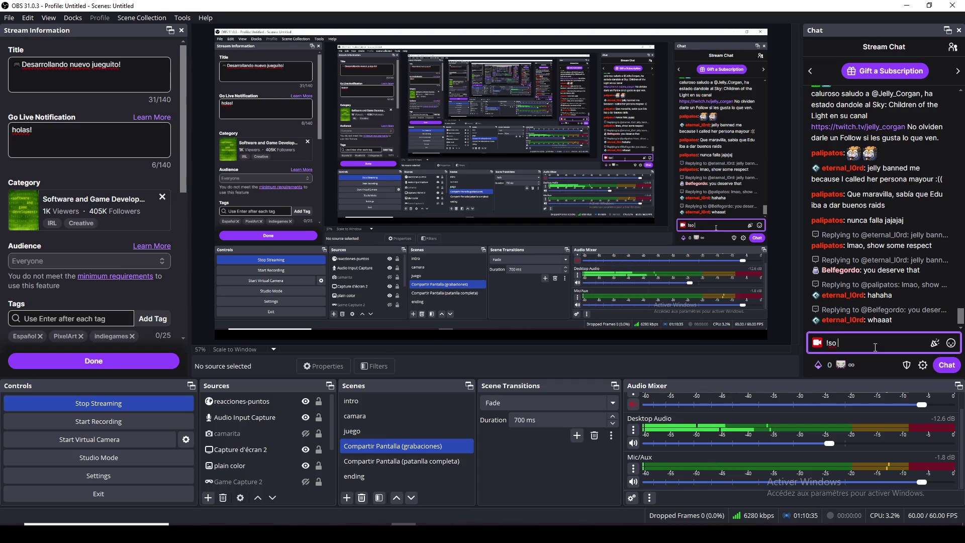
text( @Belfegordo)
key(Return)
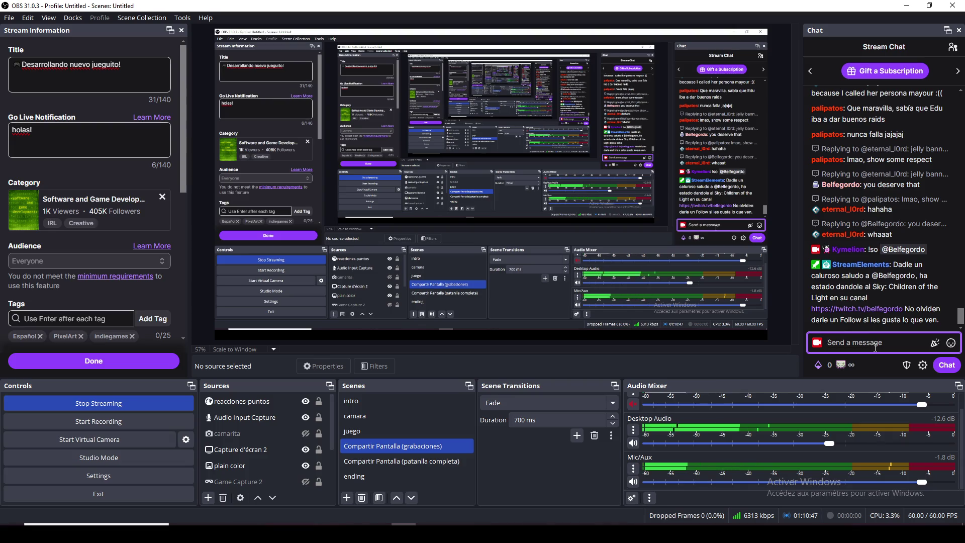
key(alt+Tab)
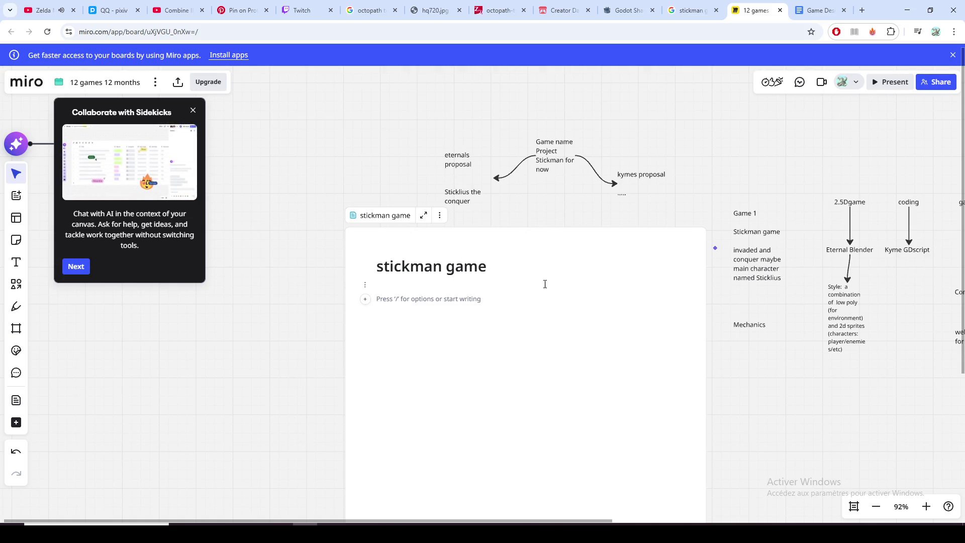
Step: Add 'General info:' and 'Plot:' headings to the doc, checking the design document between them
key(ctrl+Tab)
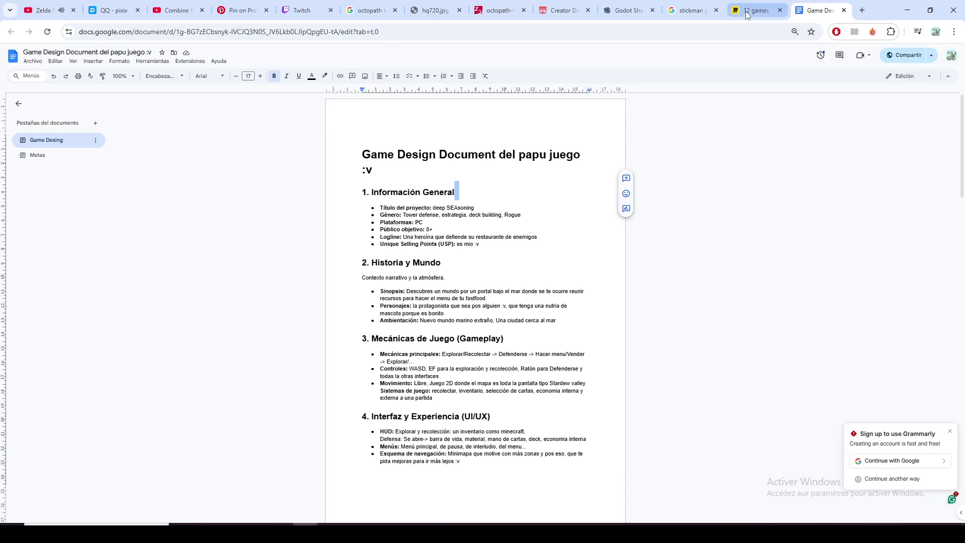
click(754, 12)
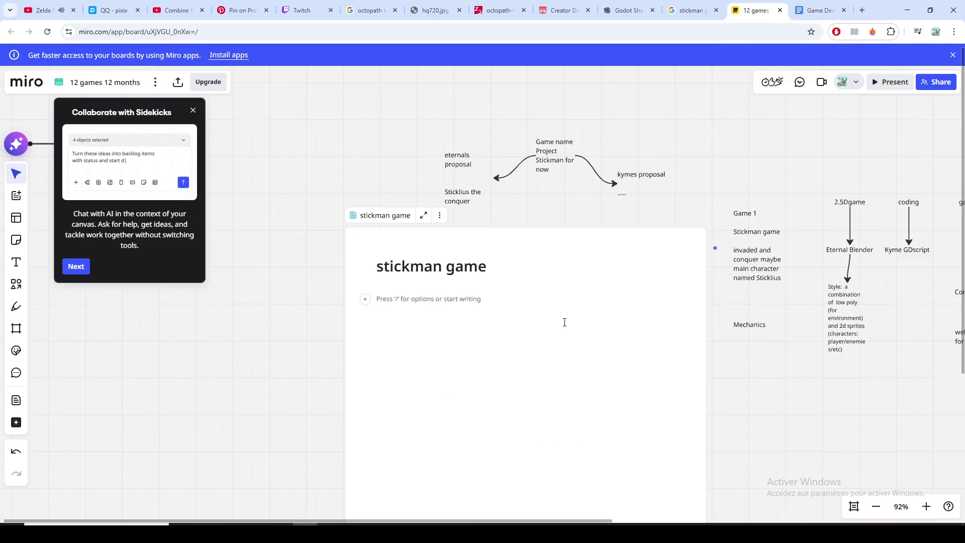
text(General info:)
key(Return)
key(Return)
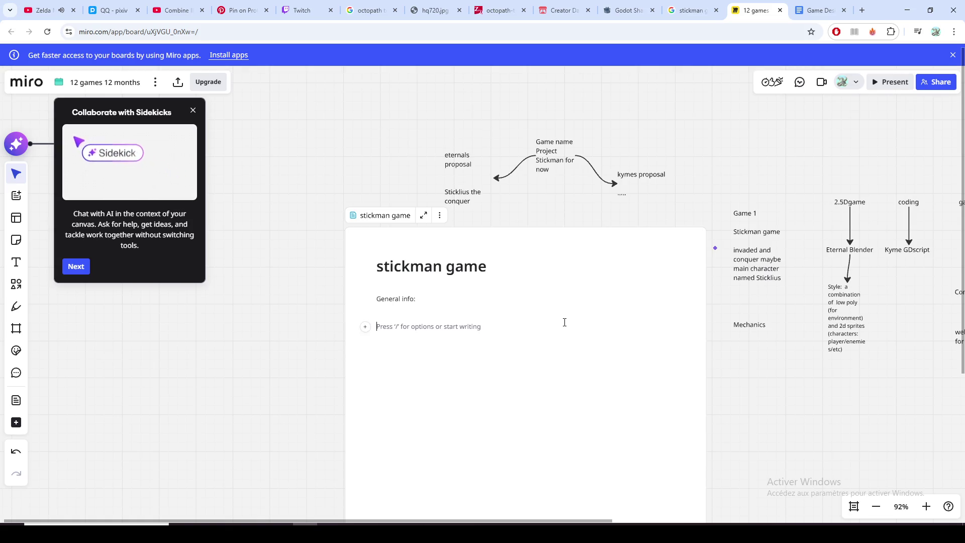
click(818, 10)
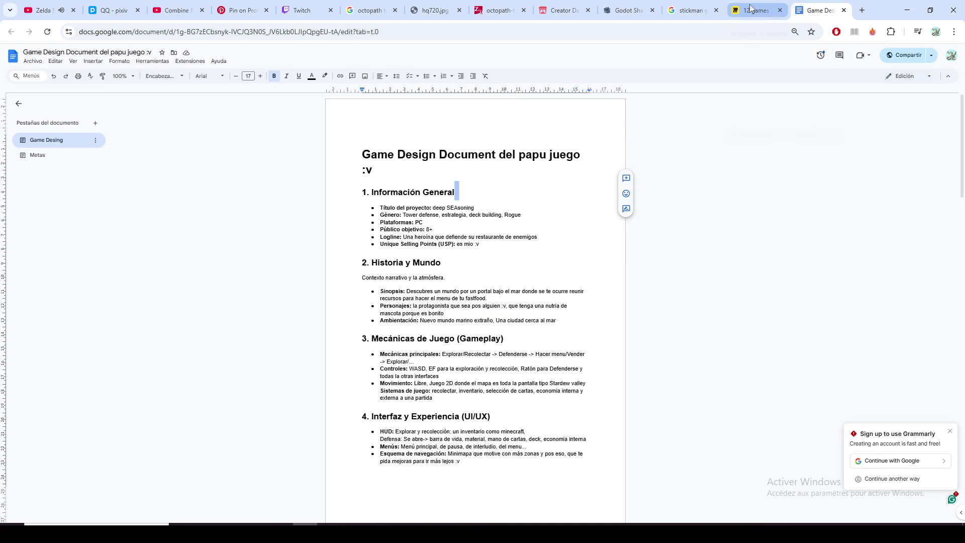
click(750, 9)
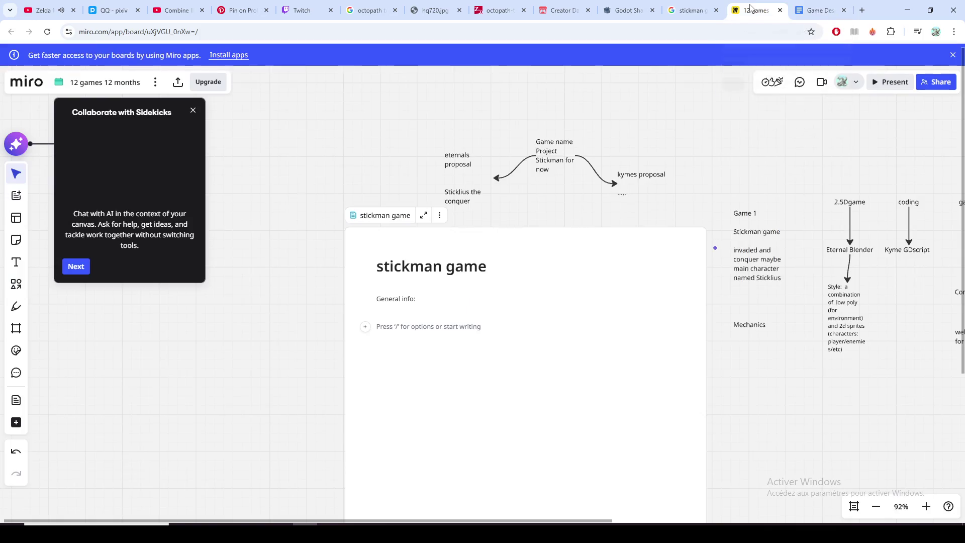
text(P)
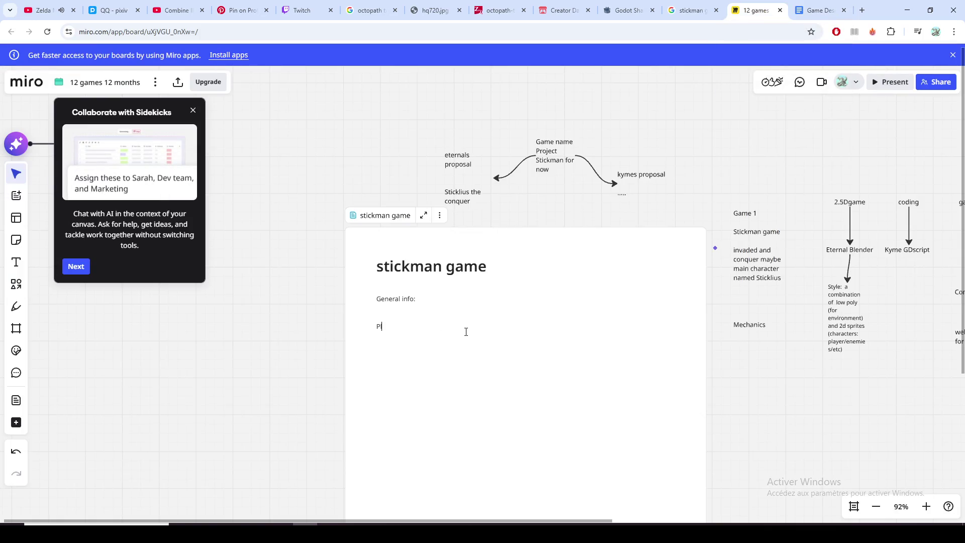
text(lot:)
key(Return)
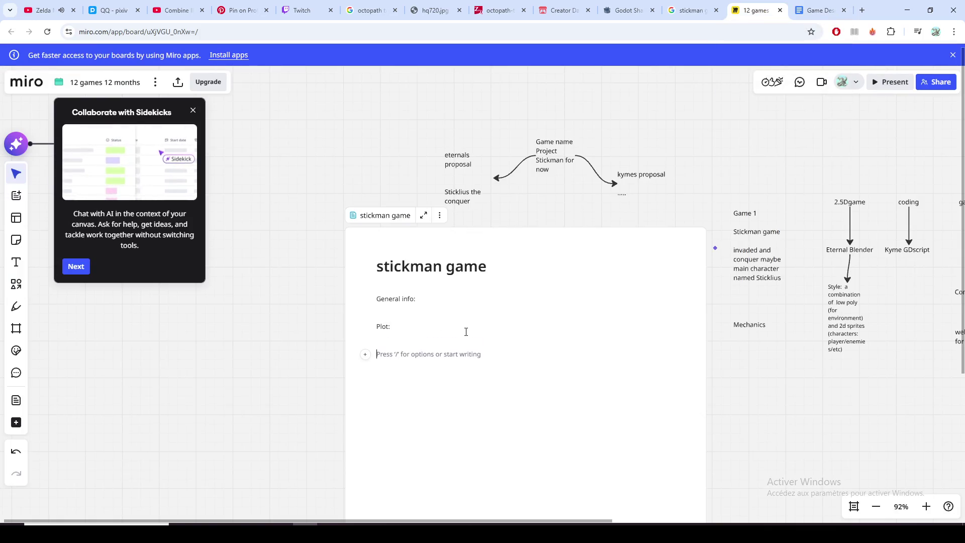
click(821, 10)
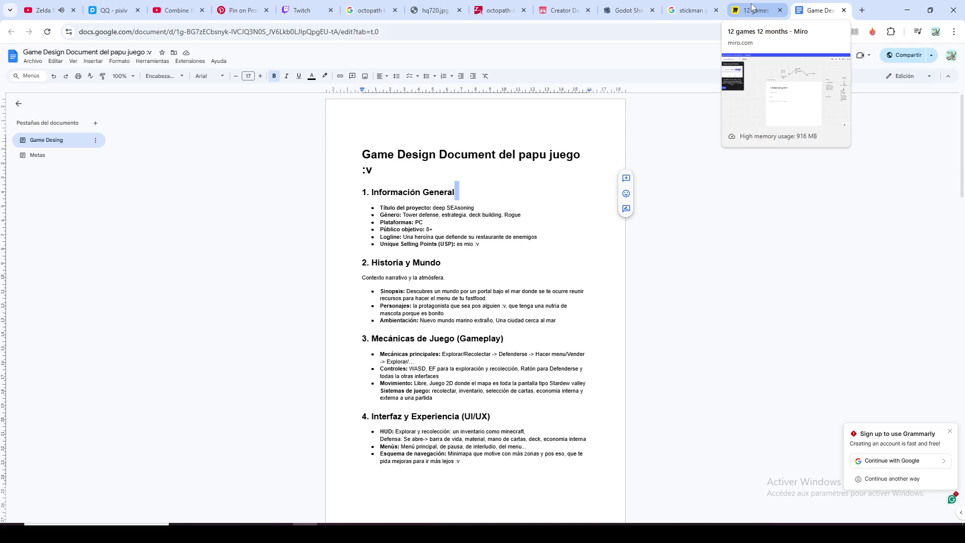
click(752, 11)
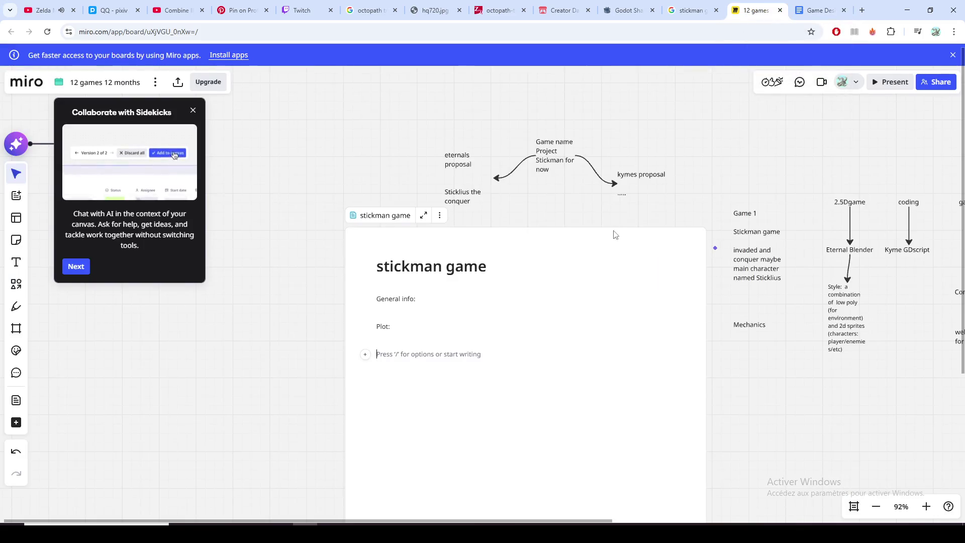
text(Gameplay:)
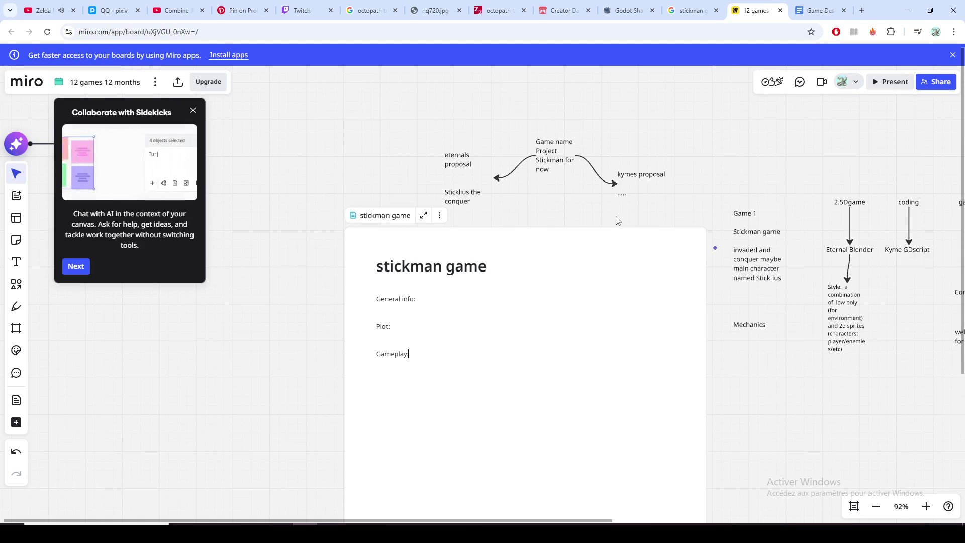
Step: Add empty lines after the 'Gameplay:' and 'Art:' headings, checking the Google Docs design document in between
key(Return)
key(Return)
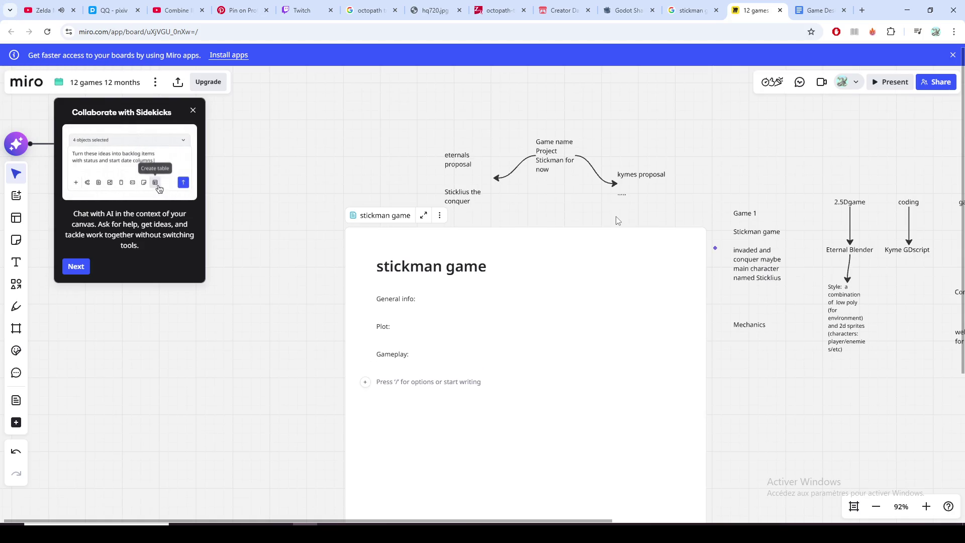
text(Art:)
key(Return)
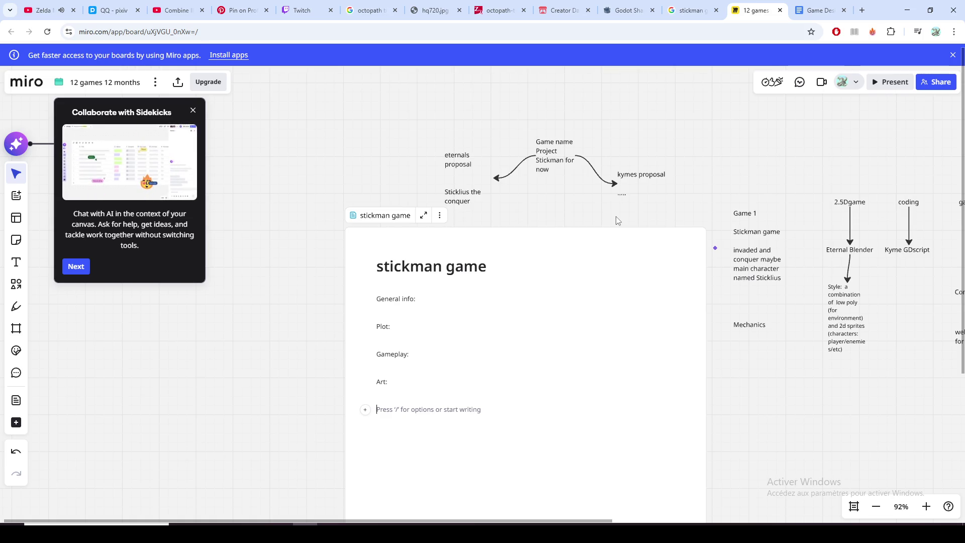
click(821, 11)
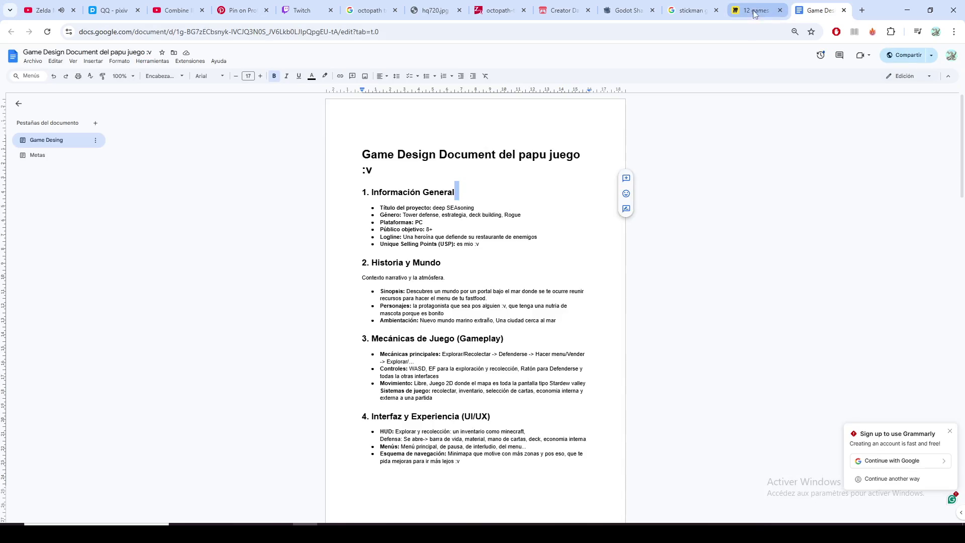
scroll(502, 319, down, 3)
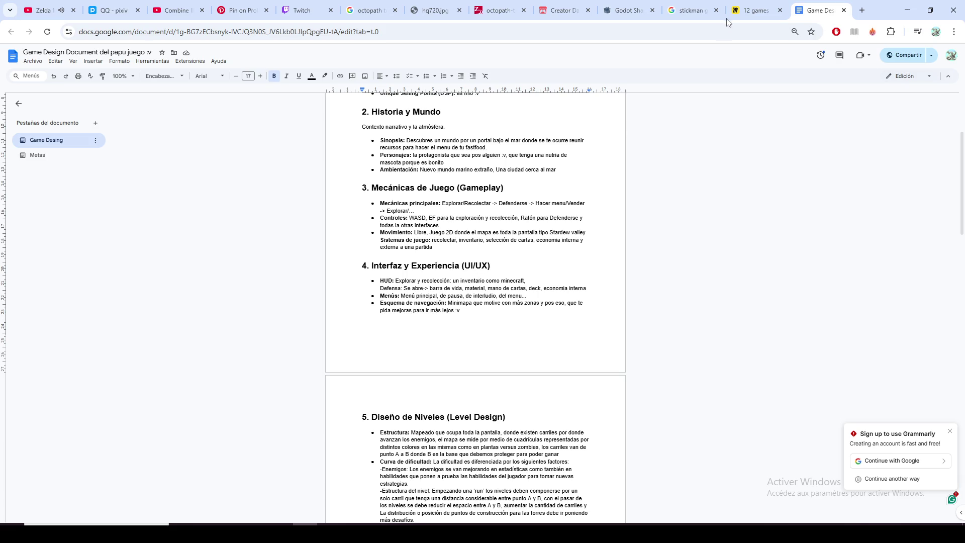
click(750, 10)
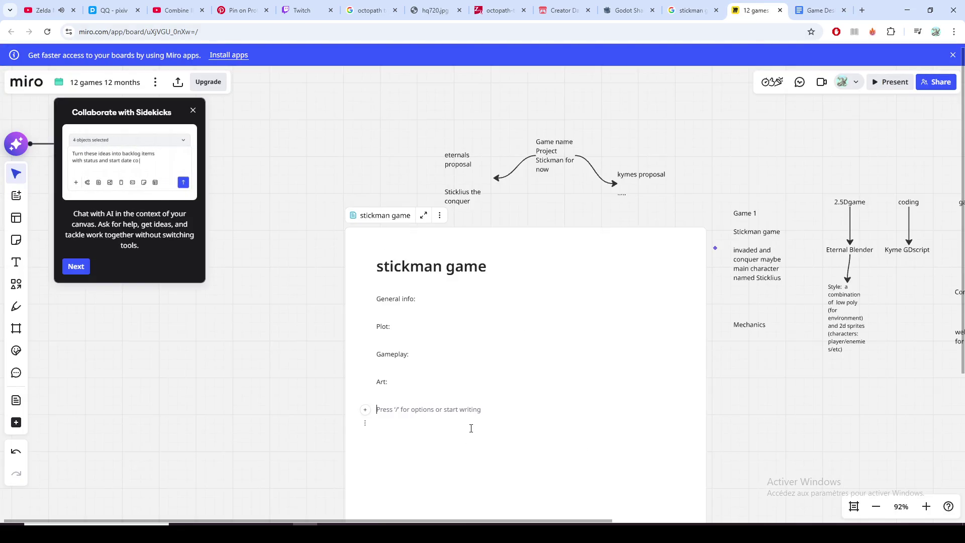
text(UI/U)
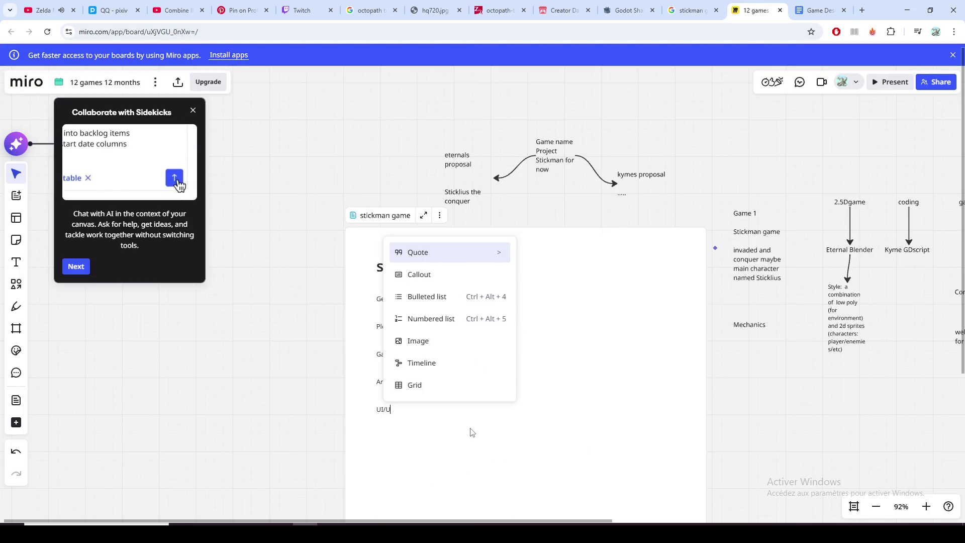
text(X:)
Step: Dismiss the slash block menu after 'UI/UX:' and place the cursor on the line beneath it
click(490, 368)
click(528, 423)
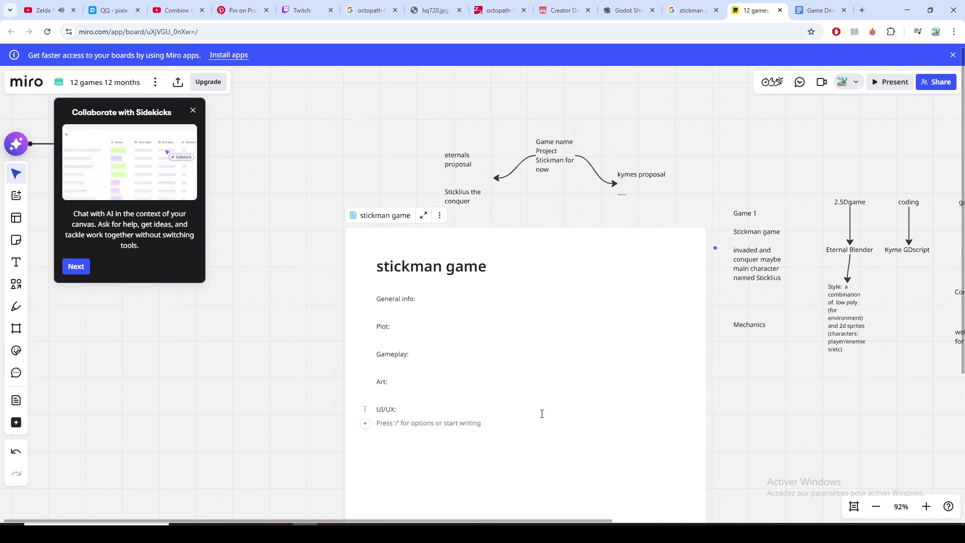
scroll(650, 427, down, 2)
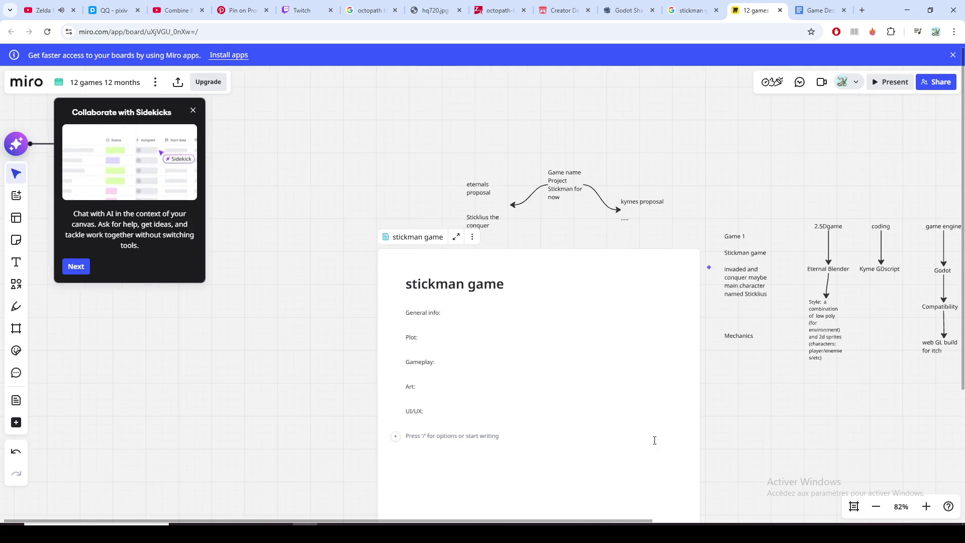
scroll(736, 301, down, 5)
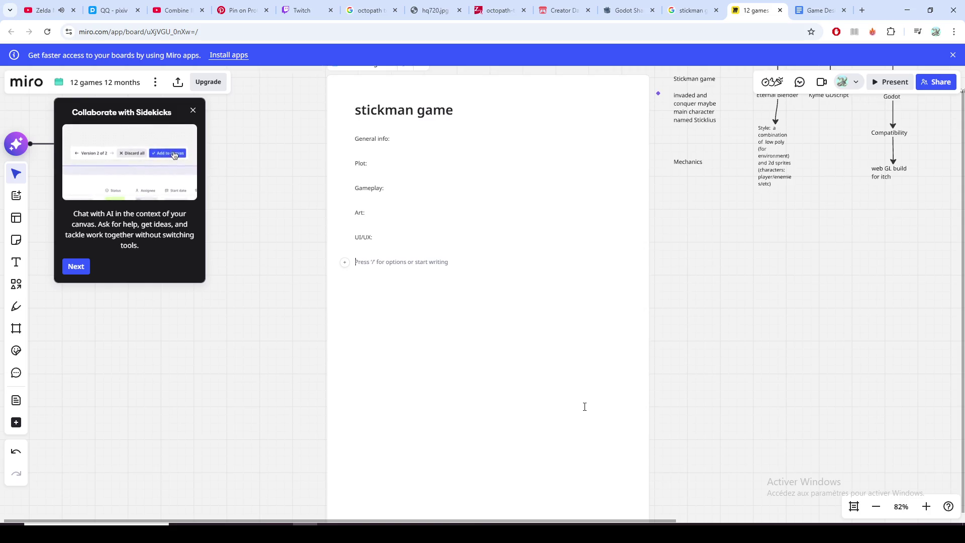
click(380, 254)
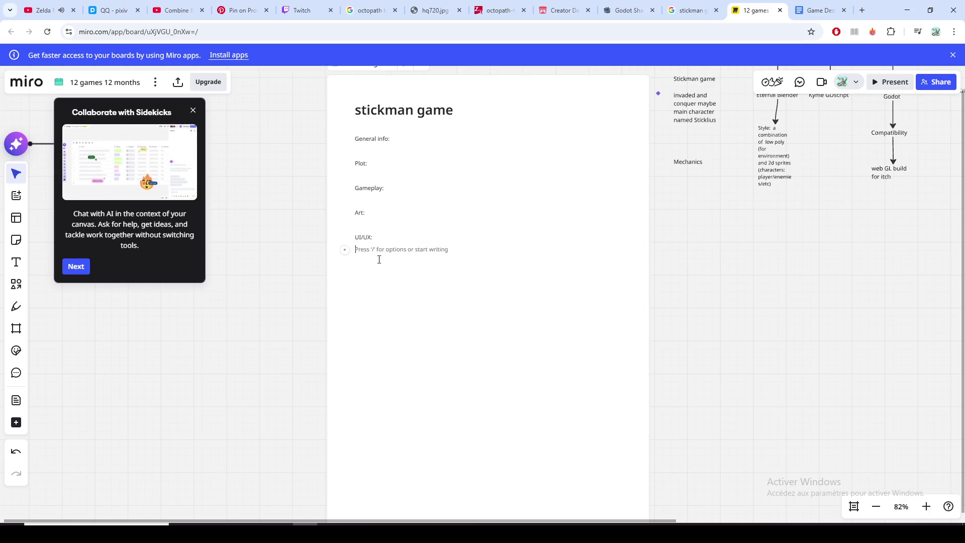
Step: Review the design document's section 5 heading, selecting '(Level Design)', then return to the Miro doc
click(387, 250)
click(811, 10)
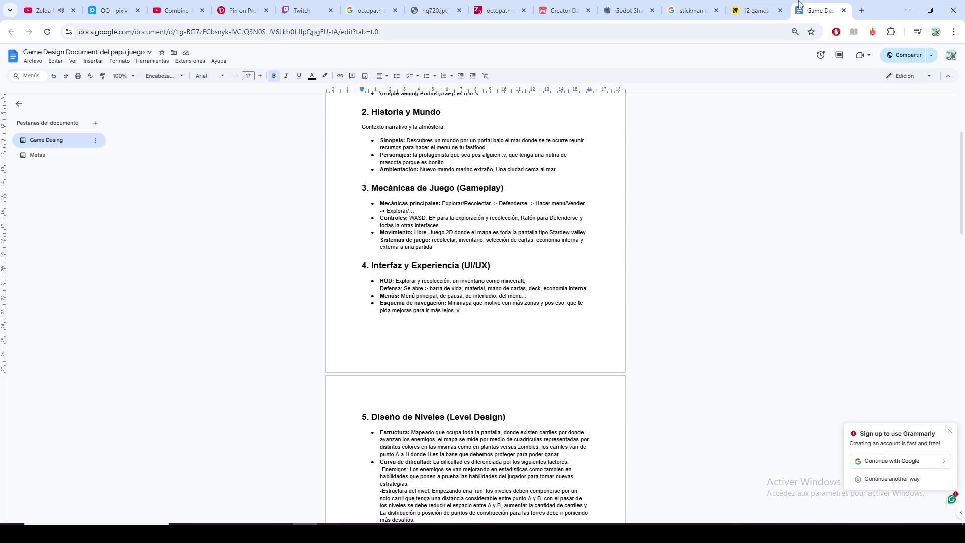
scroll(513, 338, up, 2)
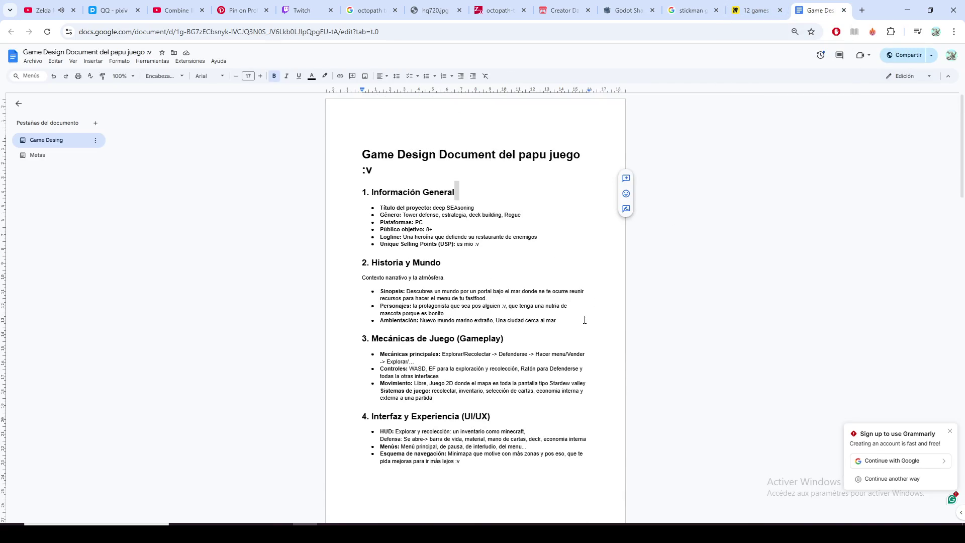
scroll(594, 320, down, 1)
scroll(594, 320, down, 2)
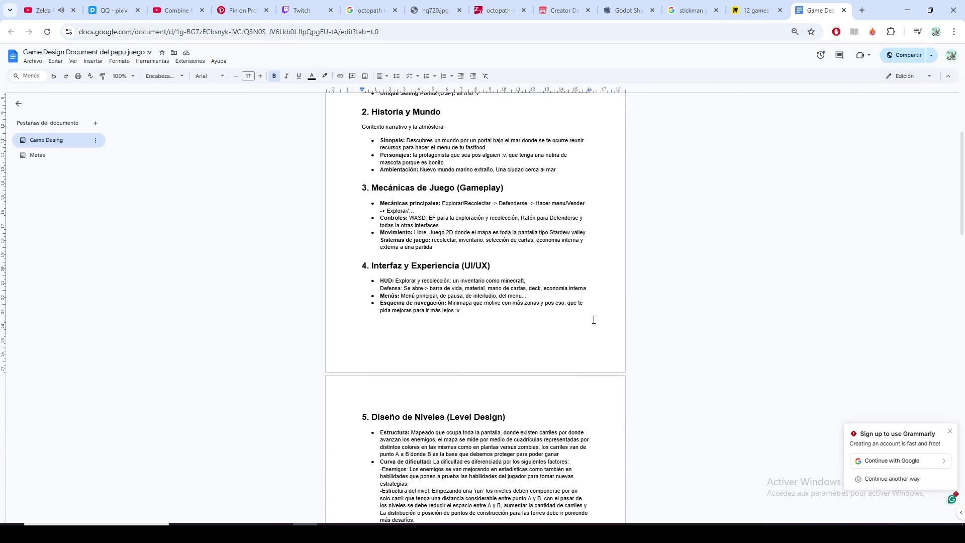
click(408, 216)
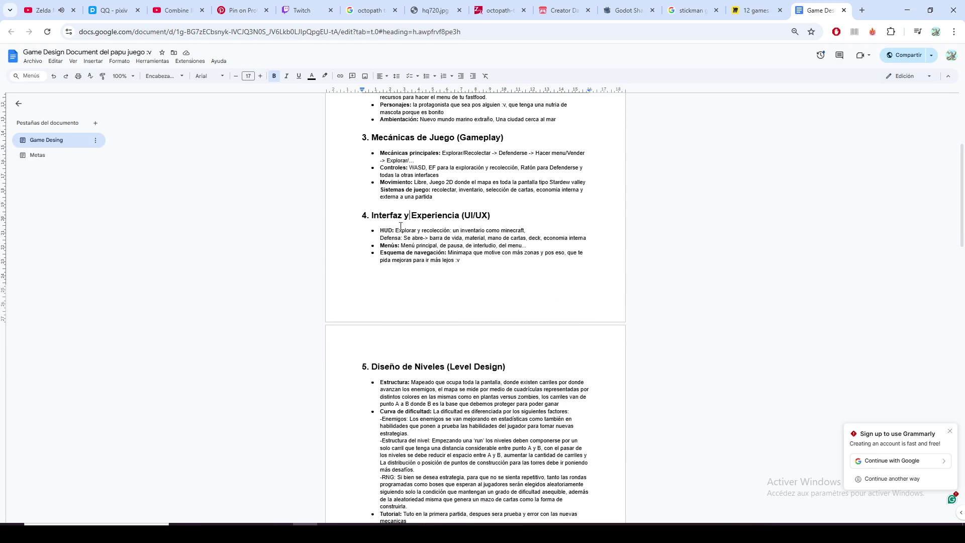
scroll(452, 227, down, 2)
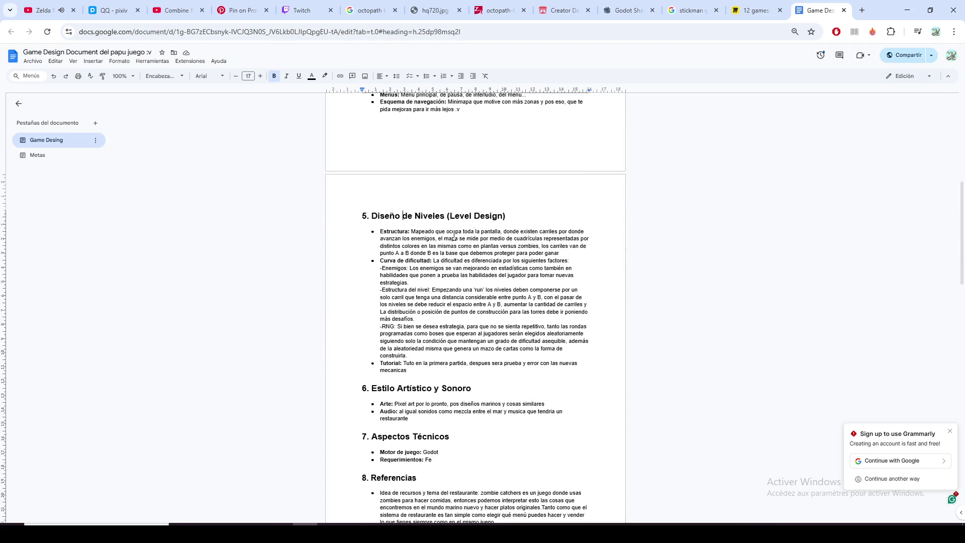
drag(514, 219, 446, 218)
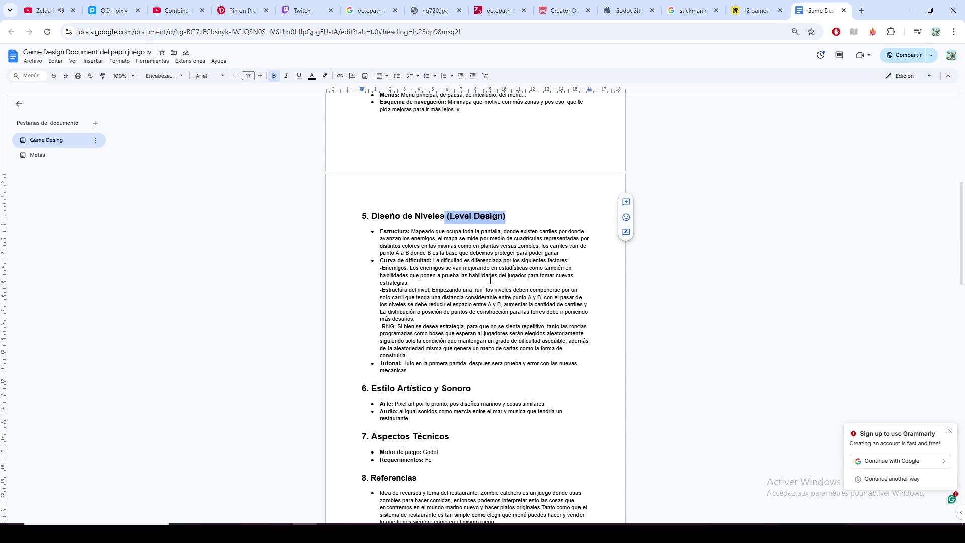
click(742, 10)
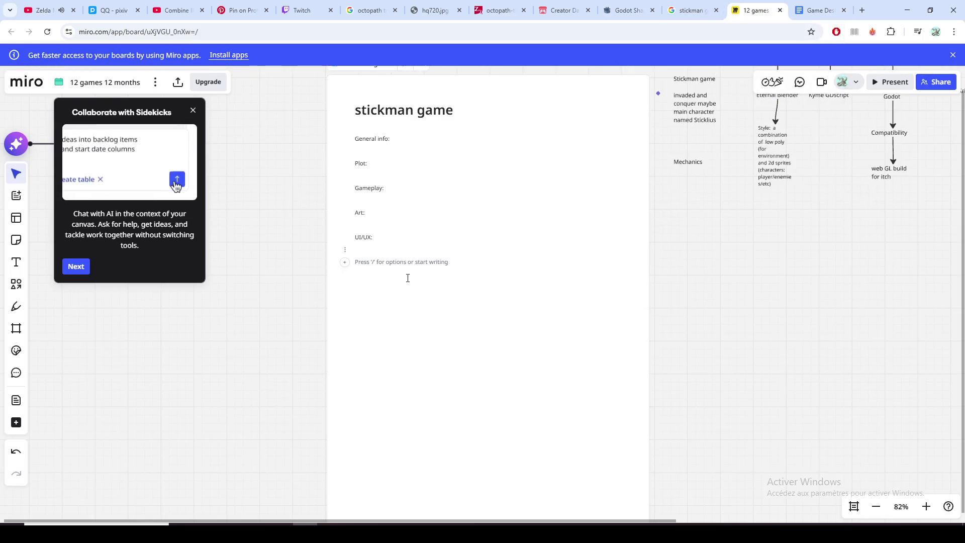
text(Level Design:)
Step: Add new lines after 'Level Design:' and 'Music:', referencing the Google Docs design document between them
key(Return)
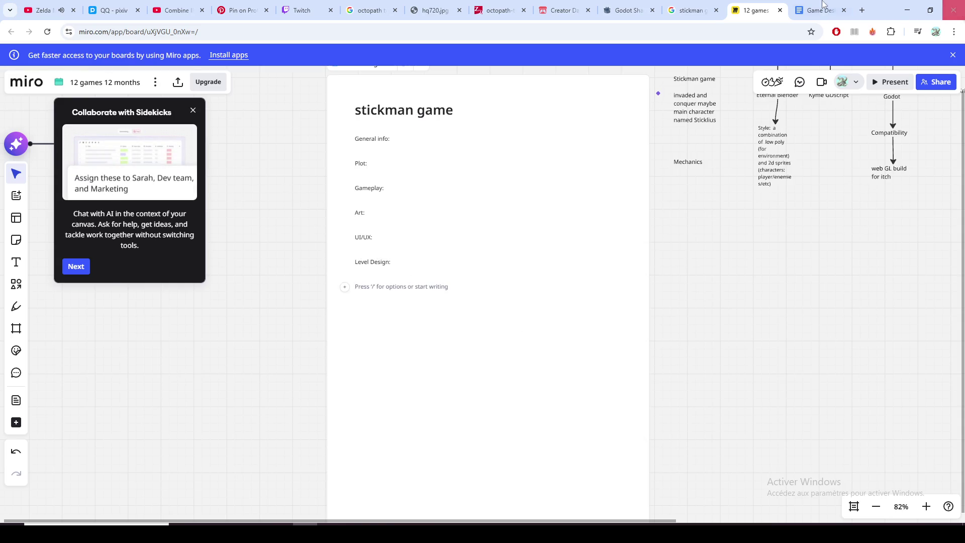
click(823, 10)
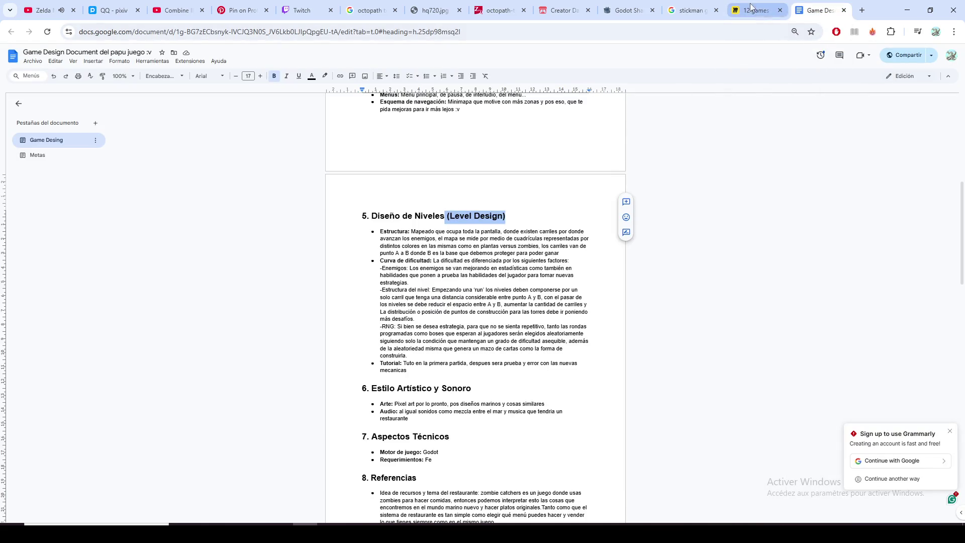
click(752, 9)
text(Music:)
key(Return)
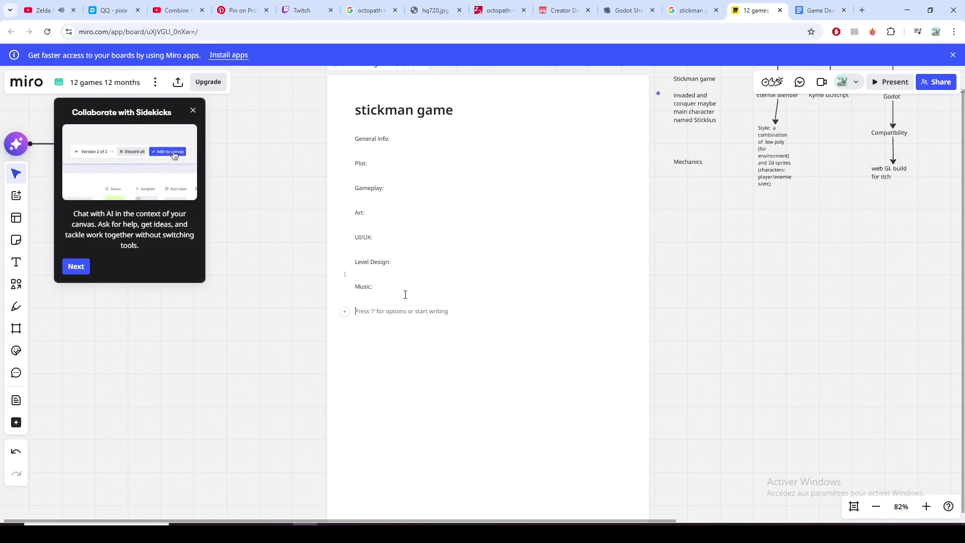
click(820, 10)
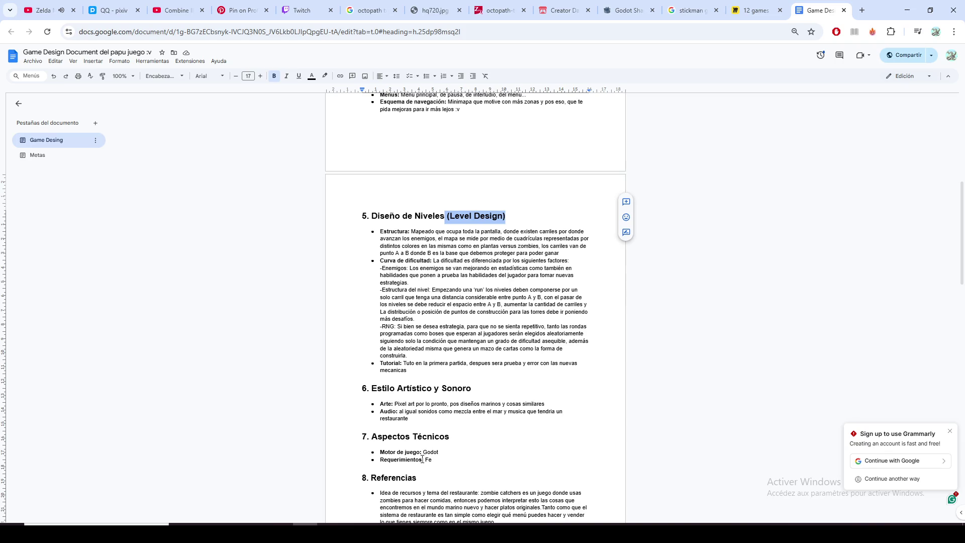
scroll(422, 451, up, 3)
scroll(453, 437, up, 2)
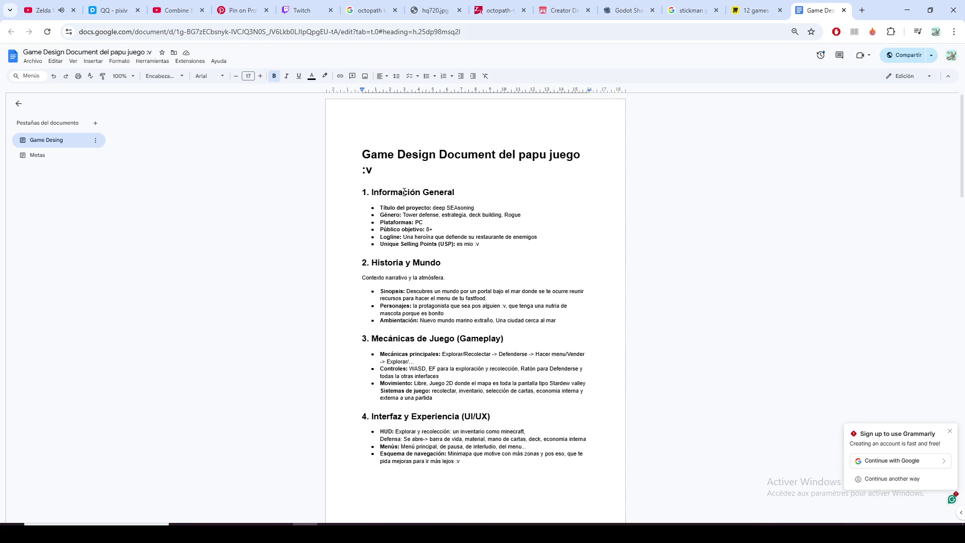
scroll(450, 183, down, 2)
scroll(450, 219, down, 3)
scroll(449, 255, down, 2)
scroll(449, 255, down, 1)
scroll(446, 255, down, 1)
scroll(447, 274, down, 1)
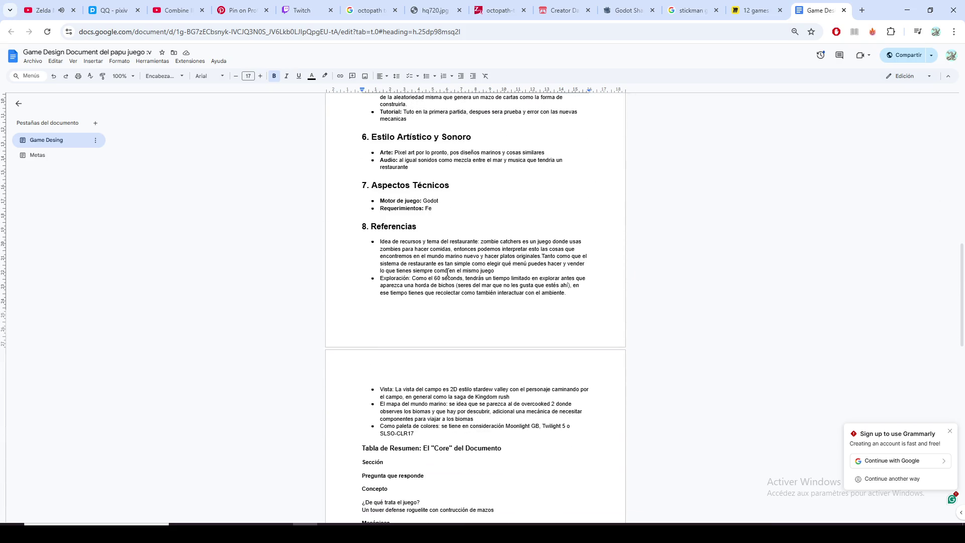
ctrl+scroll(414, 209, up, 1)
ctrl+scroll(433, 241, up, 1)
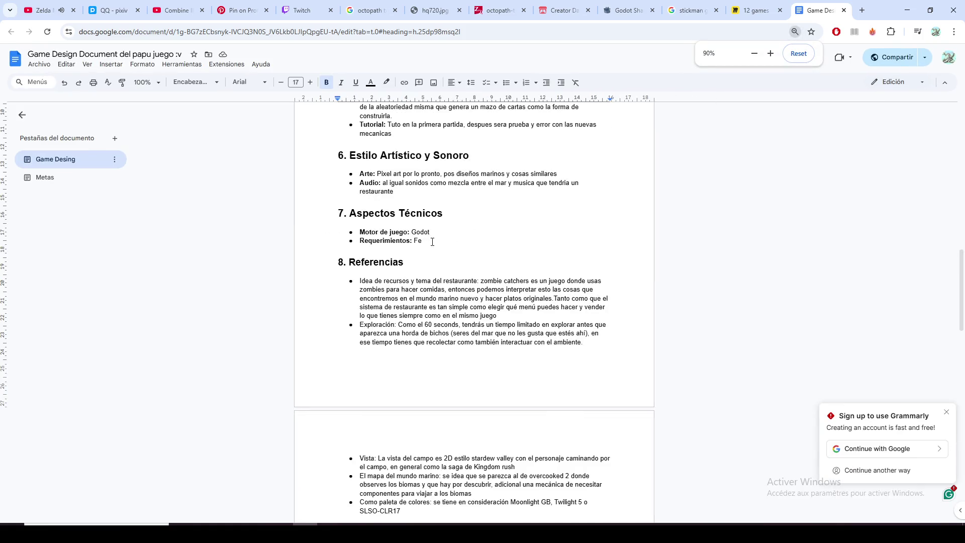
double_click(426, 243)
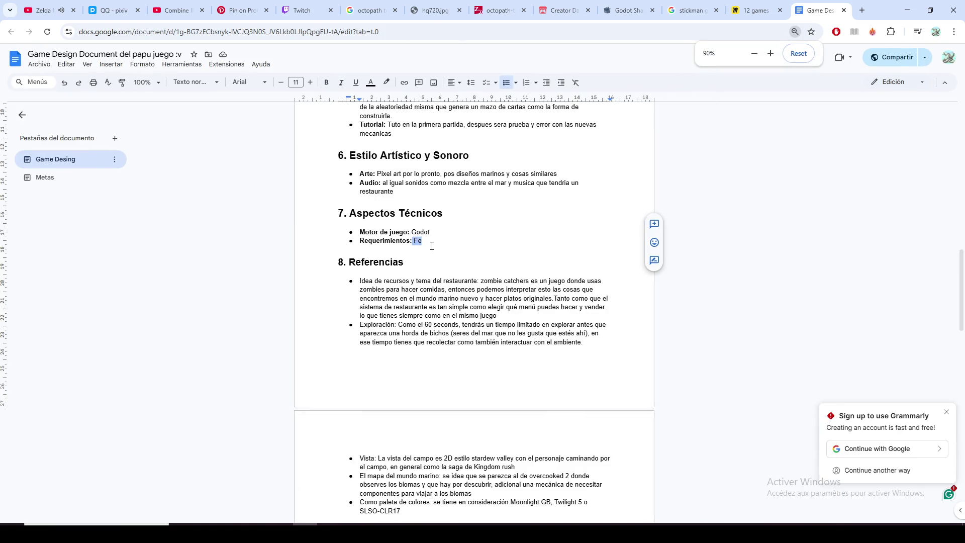
click(430, 242)
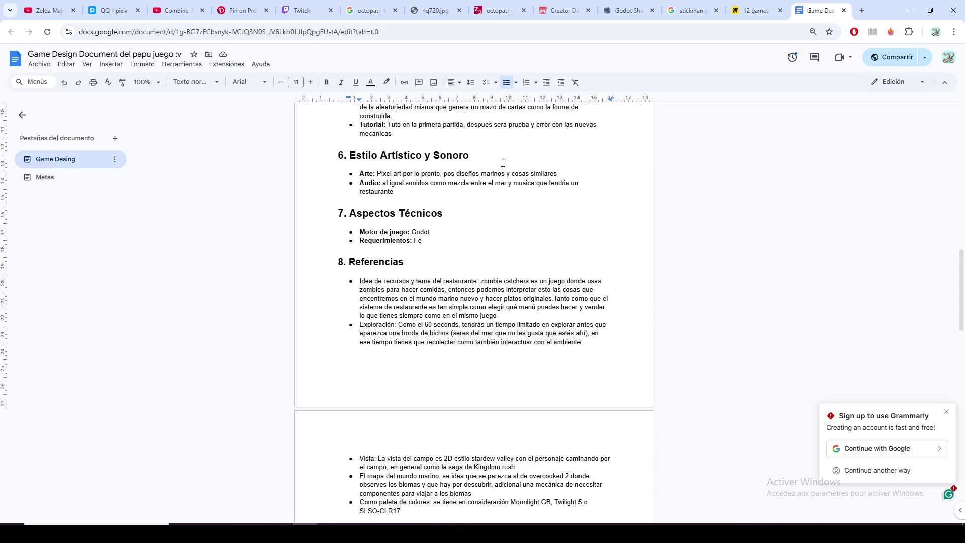
Step: Switch YouTube to the Final Fantasy VII Jazz at Night Music video and return to the design document
click(45, 10)
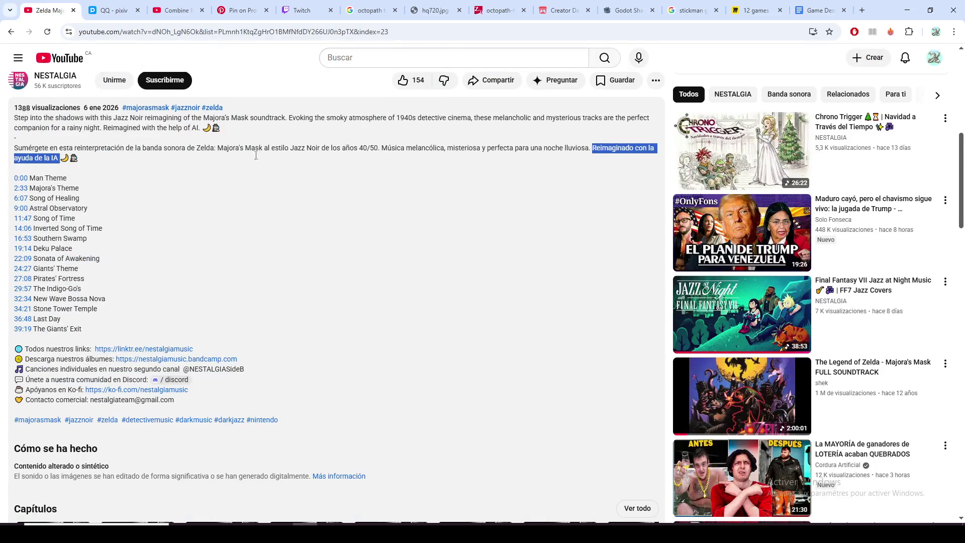
scroll(256, 155, up, 5)
scroll(307, 266, down, 2)
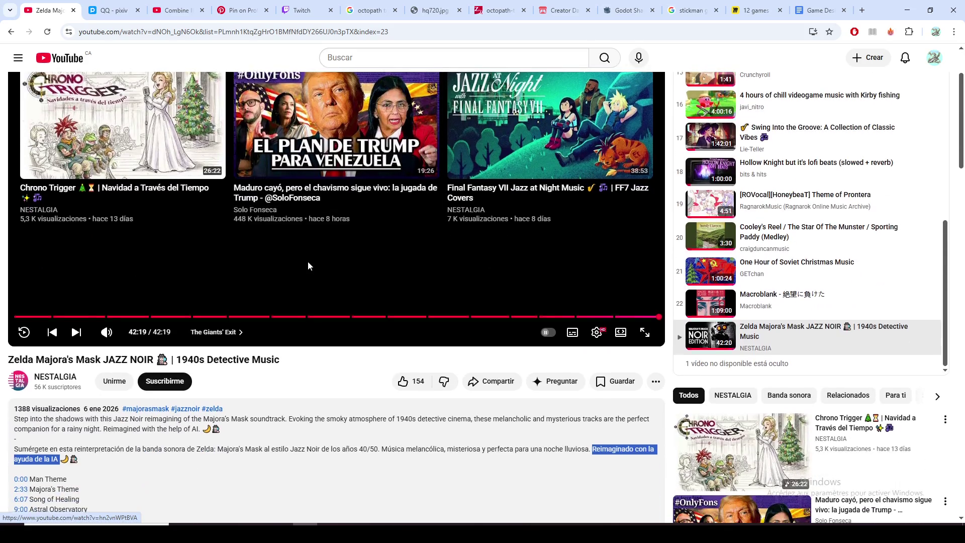
scroll(308, 265, down, 1)
click(530, 90)
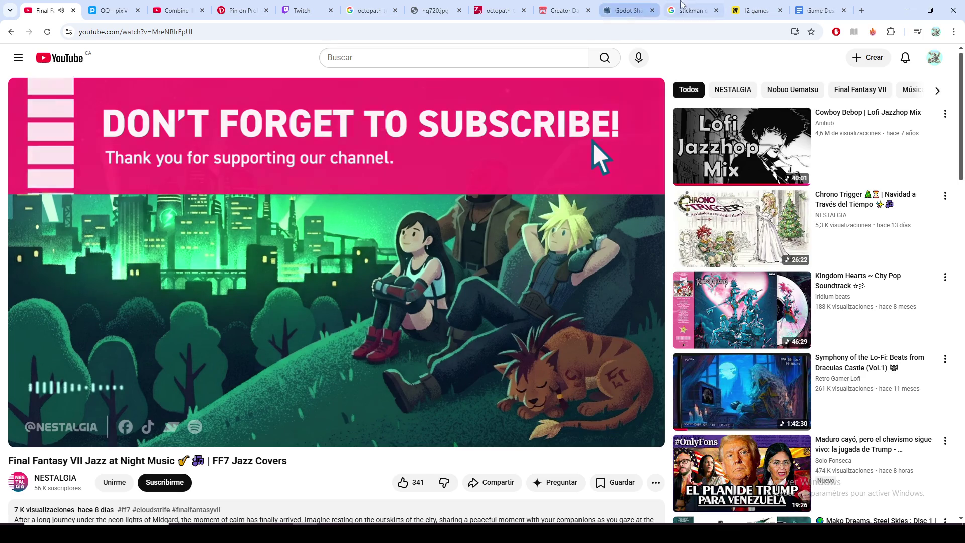
click(818, 10)
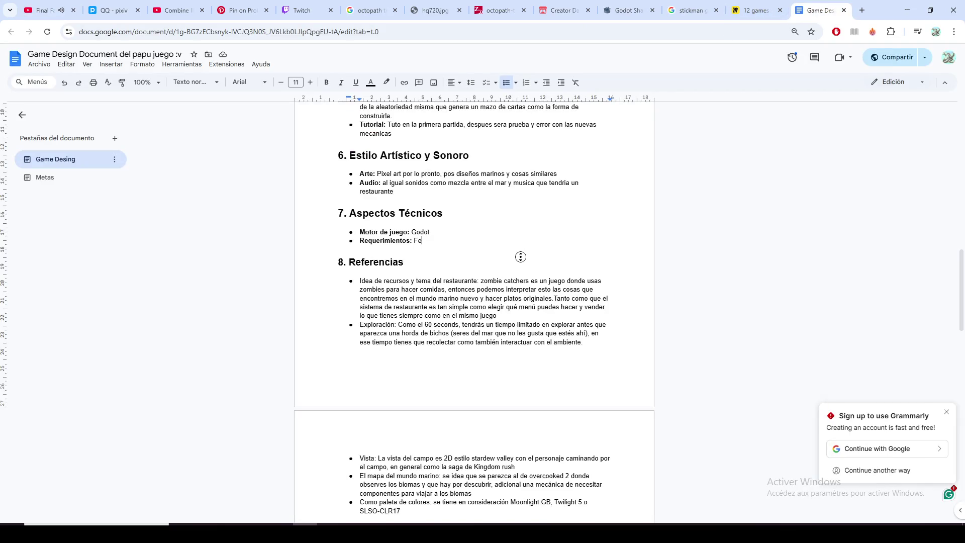
Step: Select the 'Referencias' heading in the design document, then go back to the Miro board
double_click(379, 263)
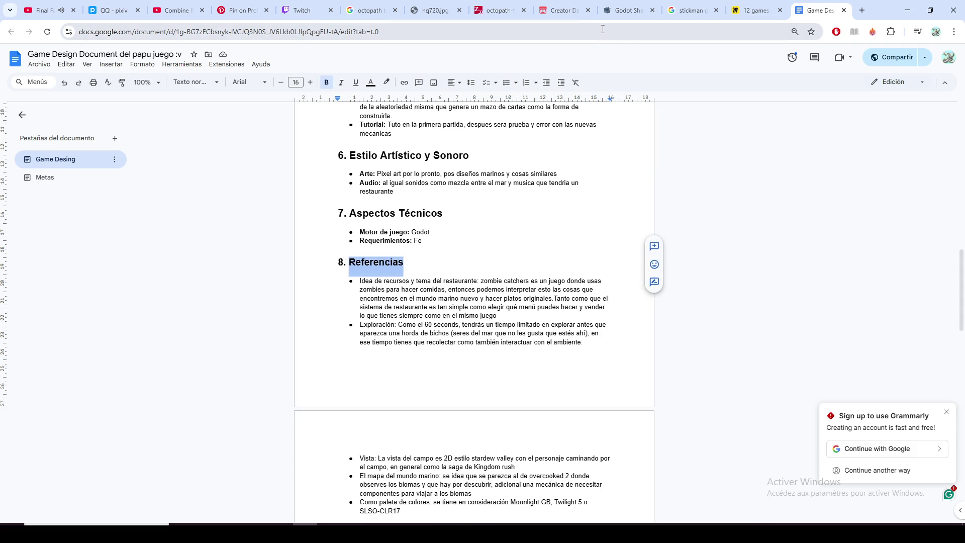
click(754, 10)
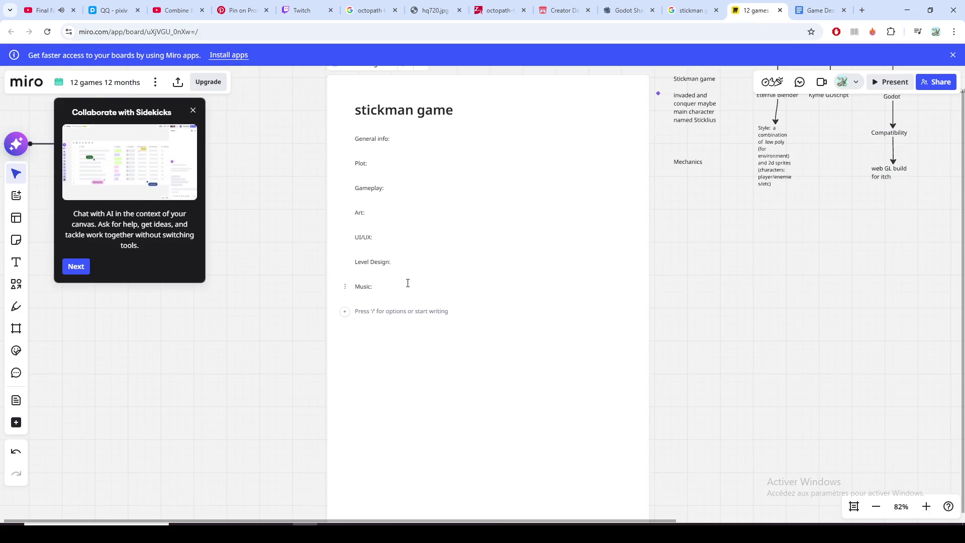
text(R)
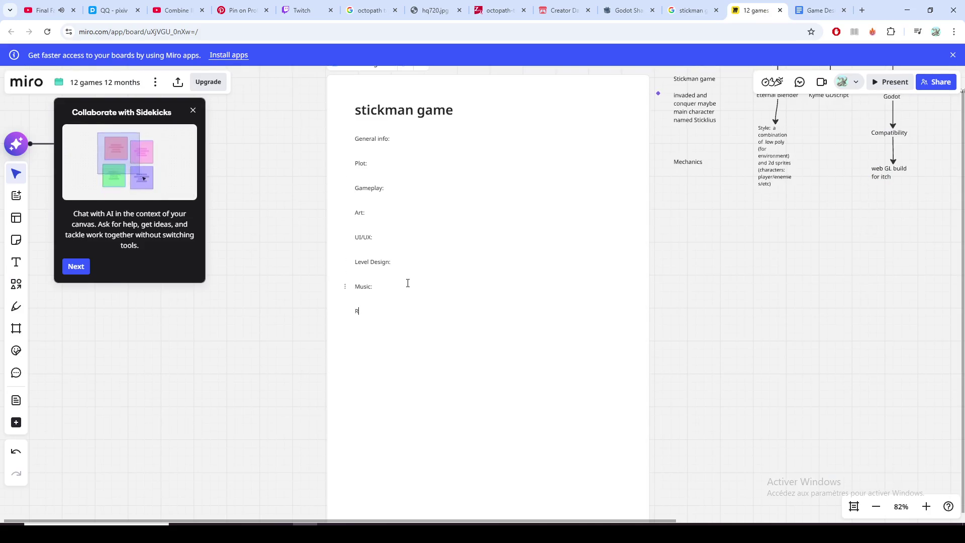
text(eferences:)
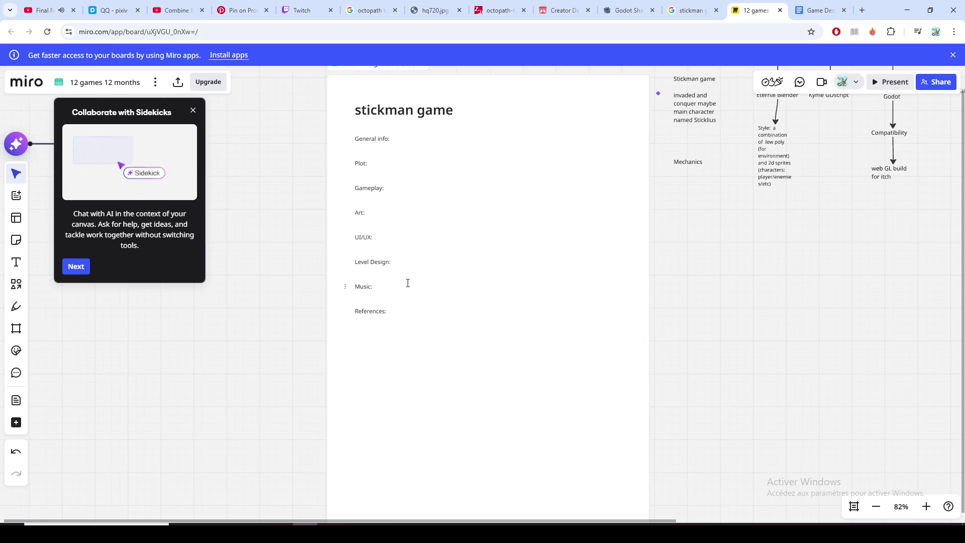
scroll(407, 283, up, 2)
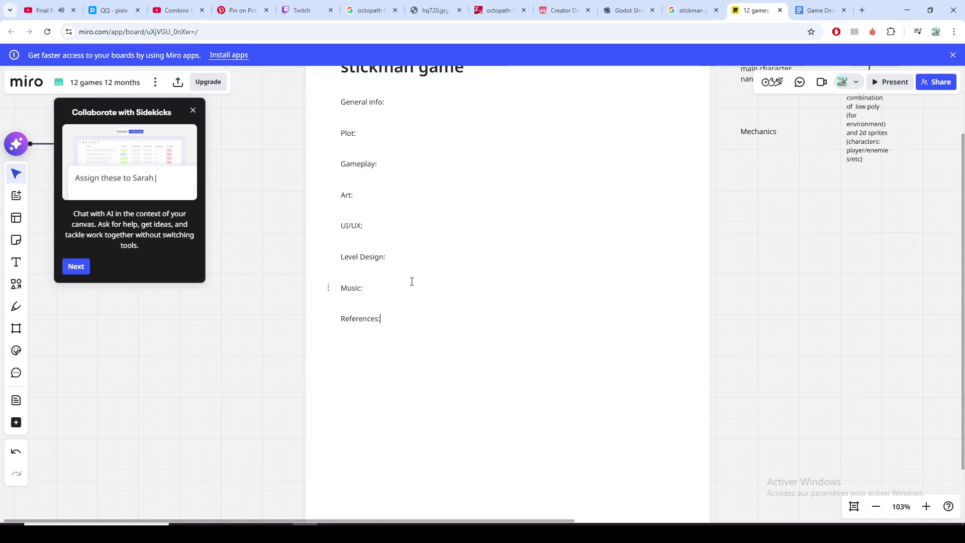
scroll(409, 282, up, 1)
scroll(411, 281, up, 1)
scroll(413, 281, up, 1)
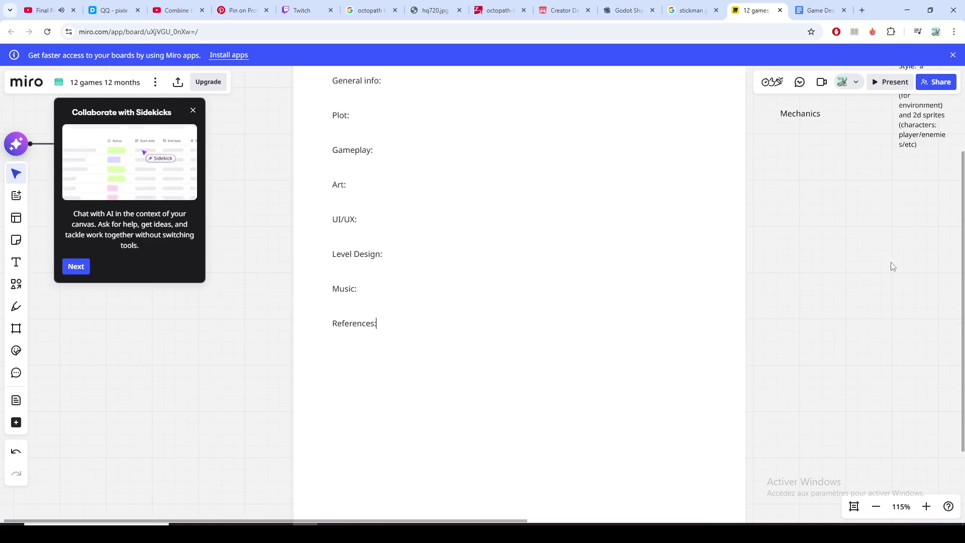
scroll(843, 289, down, 1)
scroll(843, 328, up, 2)
scroll(848, 389, up, 3)
scroll(846, 362, down, 1)
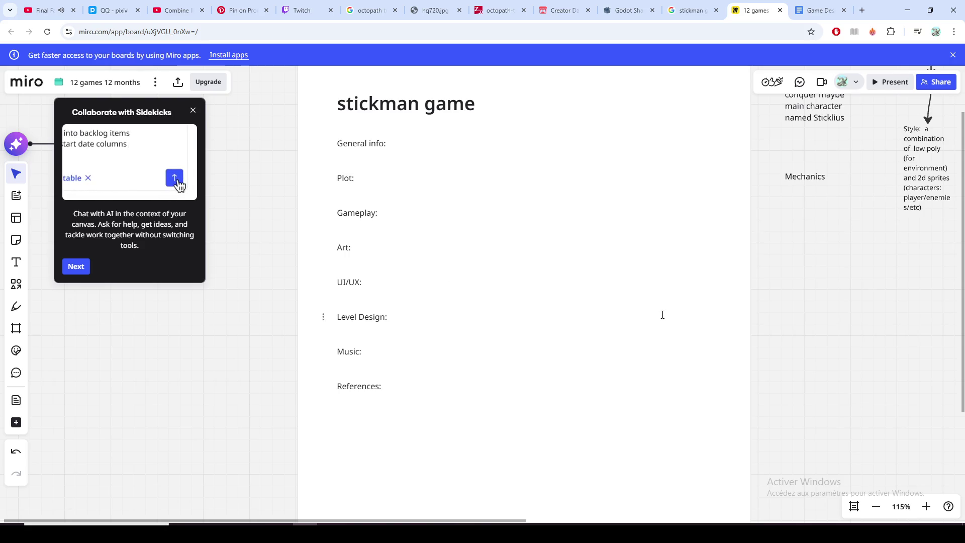
scroll(760, 276, up, 1)
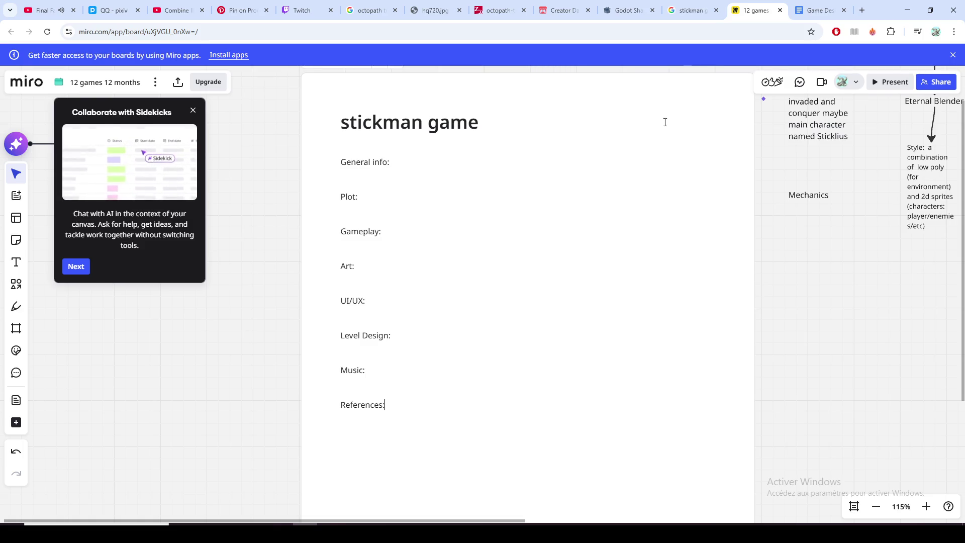
Step: Close the 'Collaborate with Sidekicks' popup and place the cursor in the 'Gameplay:' line
click(200, 114)
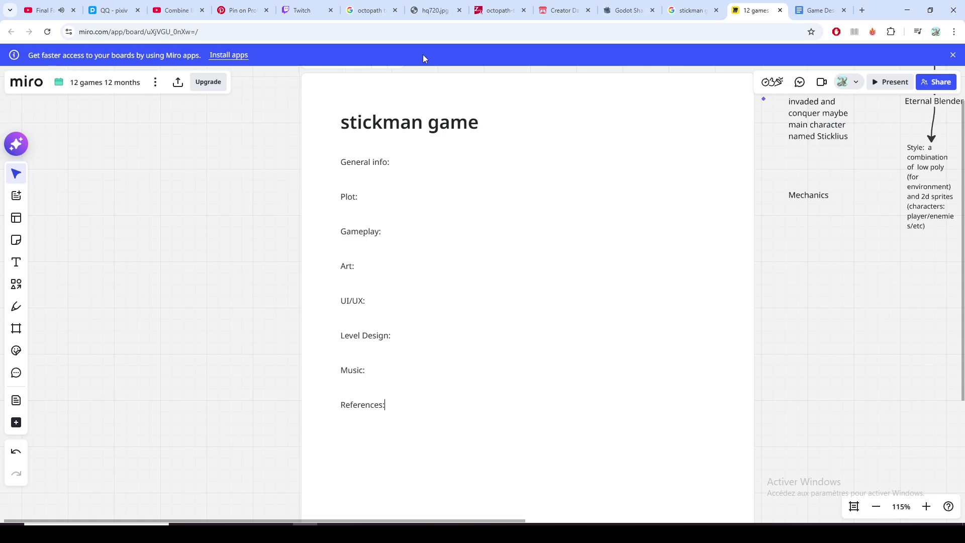
click(379, 234)
Step: Discard a stray empty line under 'UI/UX:' and open a new line at the end of 'General info:'
mouse_move(844, 241)
mouse_down()
mouse_move(616, 280)
mouse_move(717, 257)
mouse_up()
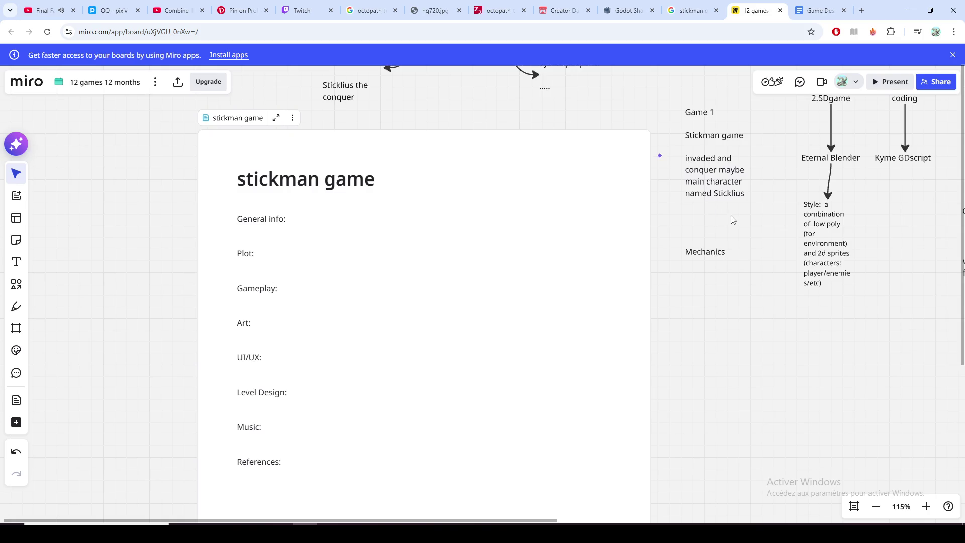
click(509, 349)
key(Return)
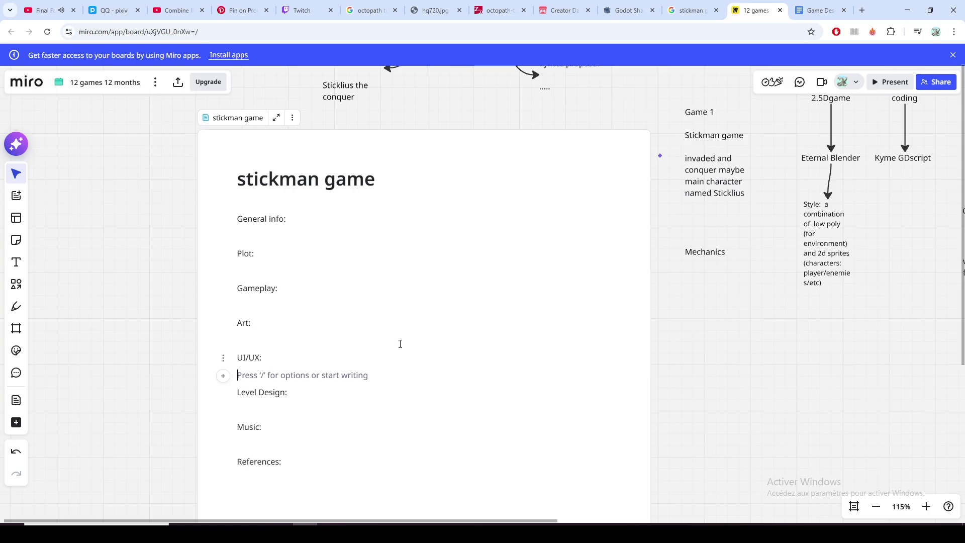
click(304, 400)
click(296, 313)
click(293, 230)
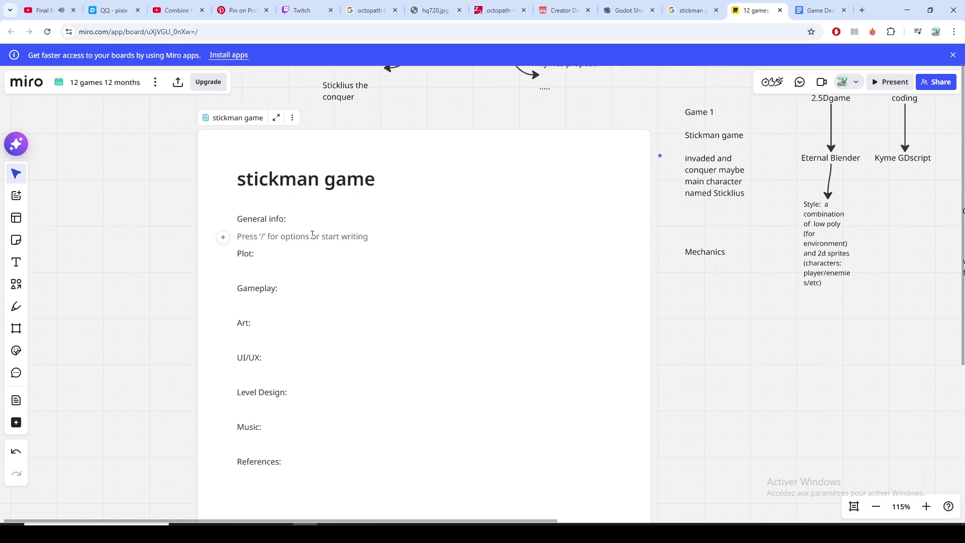
click(334, 216)
key(Return)
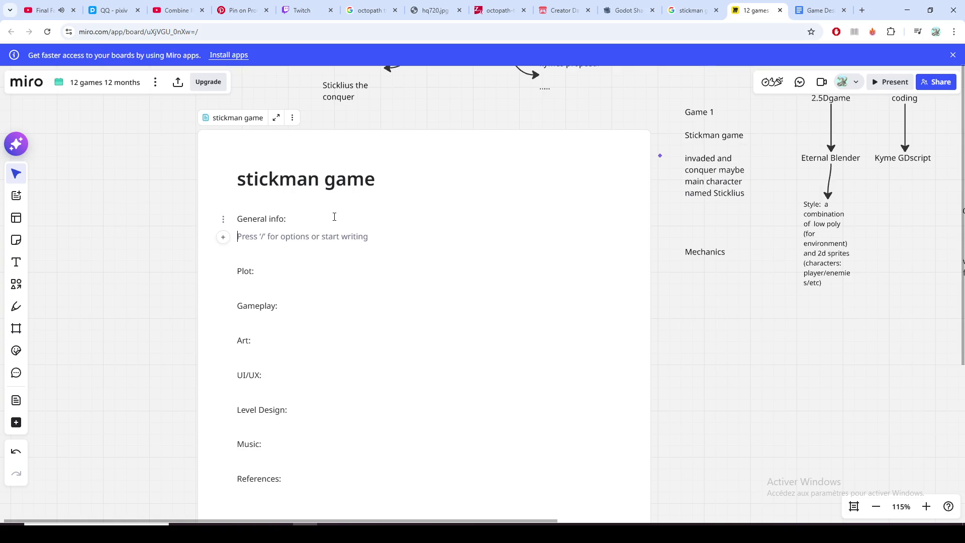
text(- )
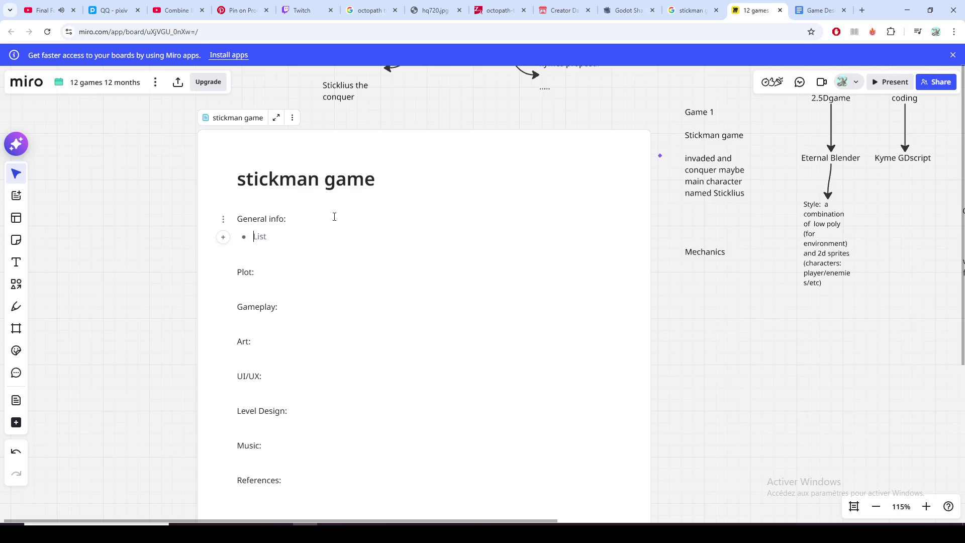
text(Engine: Godot 4)
Step: Add a second empty bullet below 'Engine: Godot 4', removing a stray letter from it
key(Return)
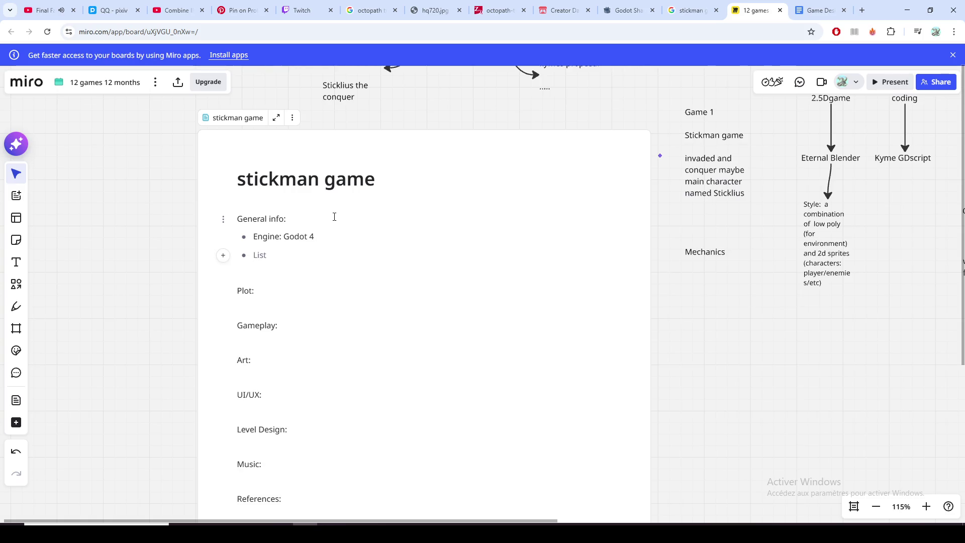
text(C)
key(BackSpace)
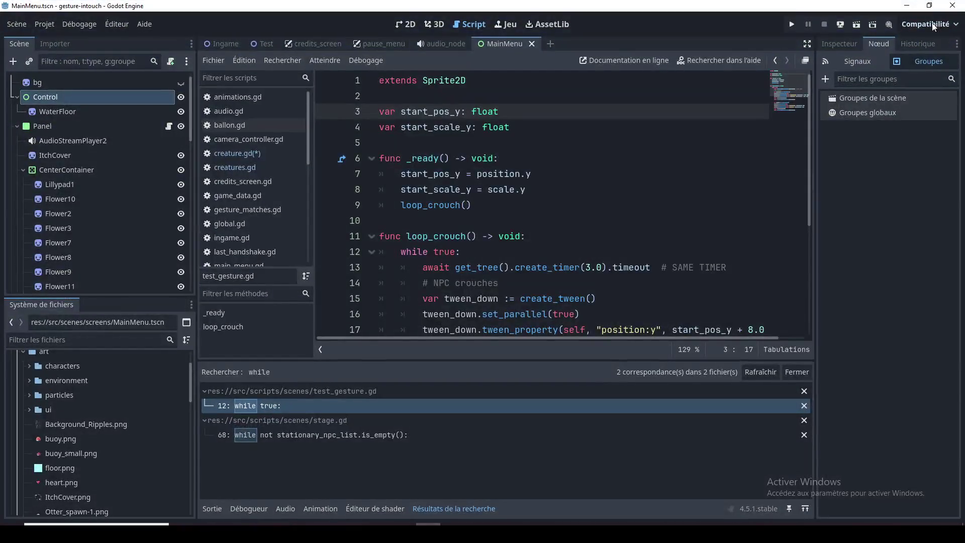
Step: Confirm Godot's rendering method is Compatibility without changing it, then return to the Miro board
click(954, 28)
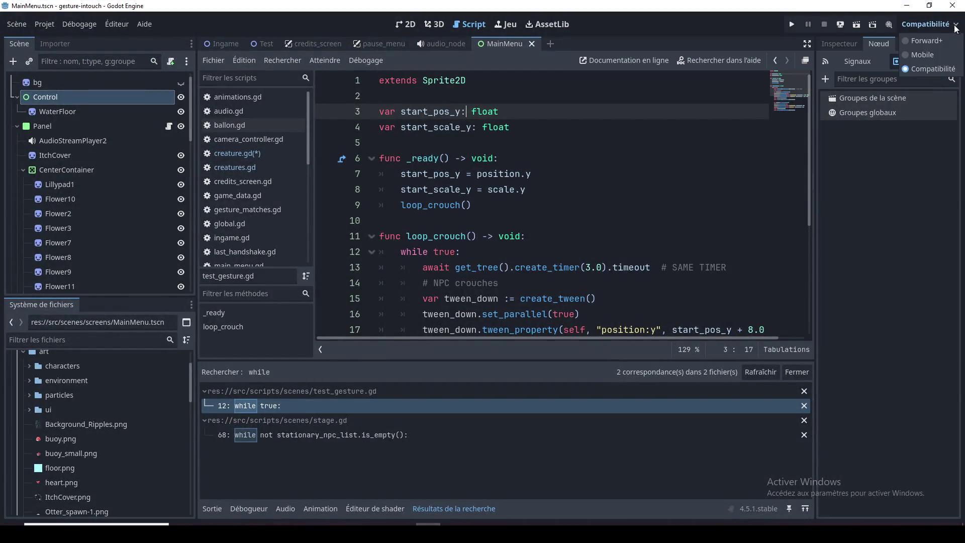
click(960, 30)
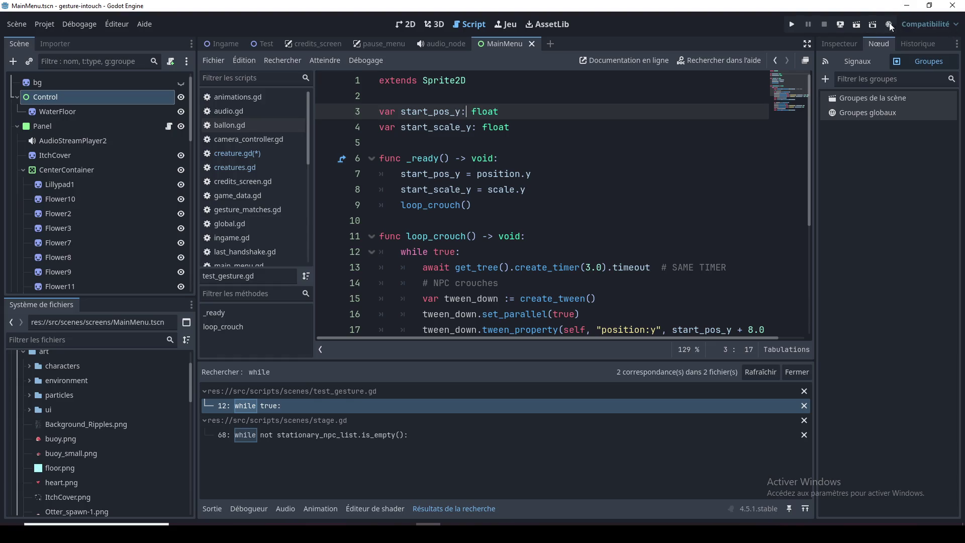
click(907, 5)
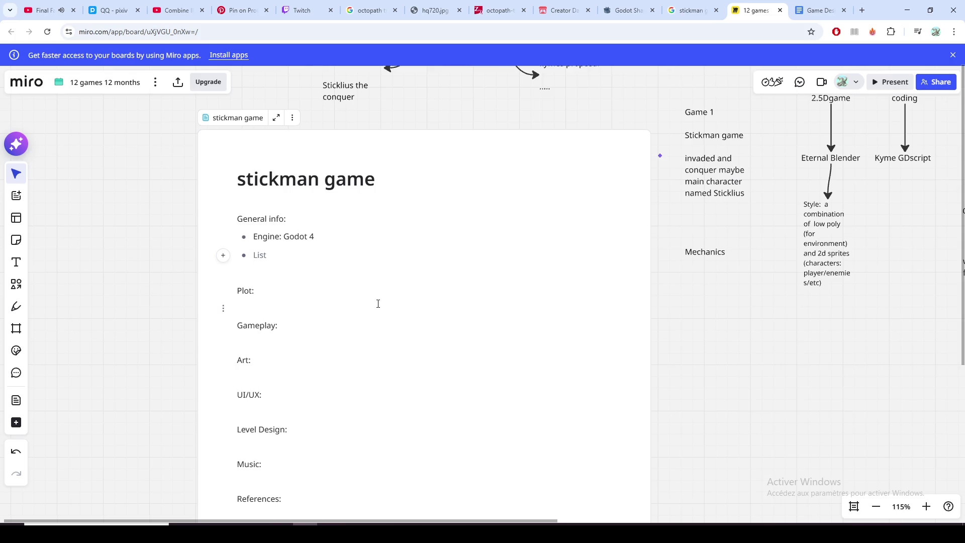
scroll(265, 260, up, 1)
scroll(265, 259, up, 2)
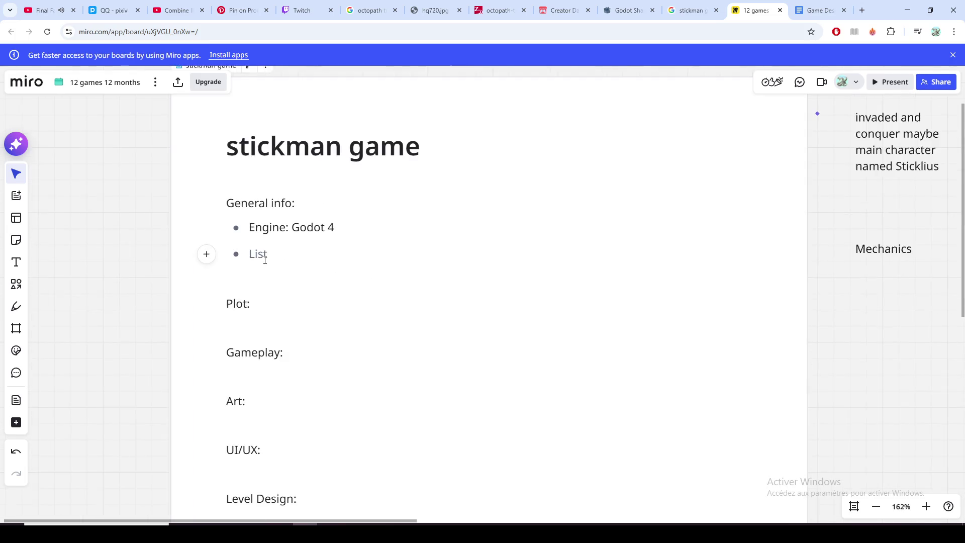
scroll(266, 264, up, 1)
Step: Check the Engine: Godot 4 entry and the empty second bullet, leaving them unchanged
click(266, 273)
click(272, 256)
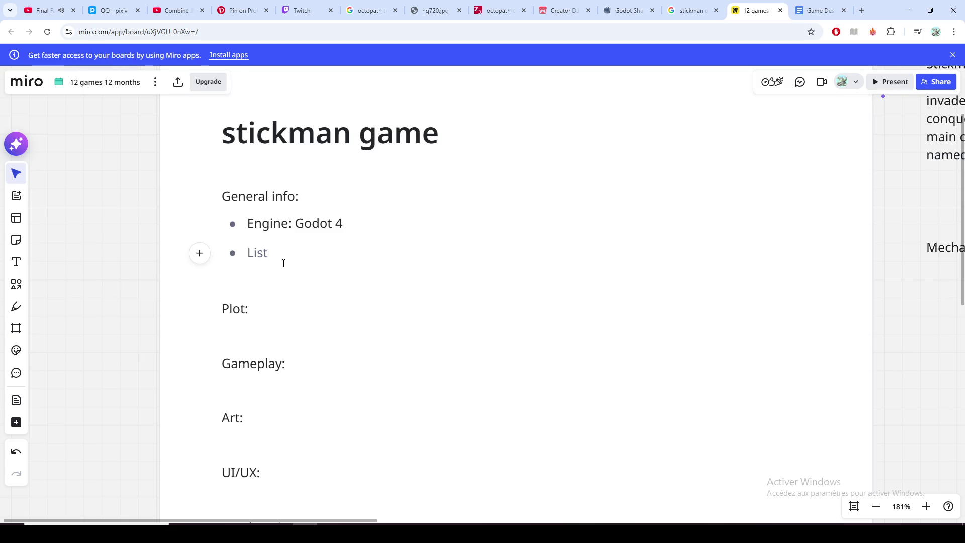
scroll(284, 263, down, 1)
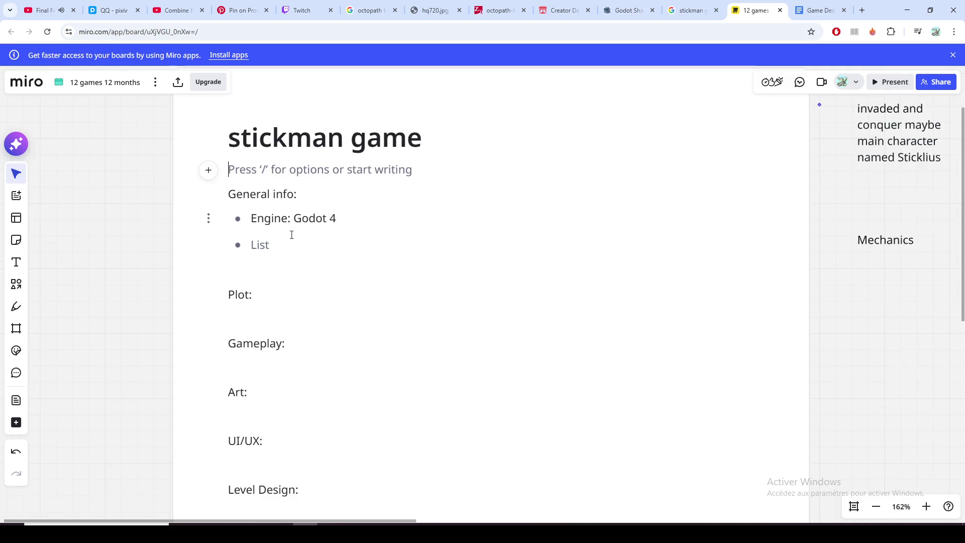
scroll(160, 195, up, 1)
scroll(153, 188, up, 4)
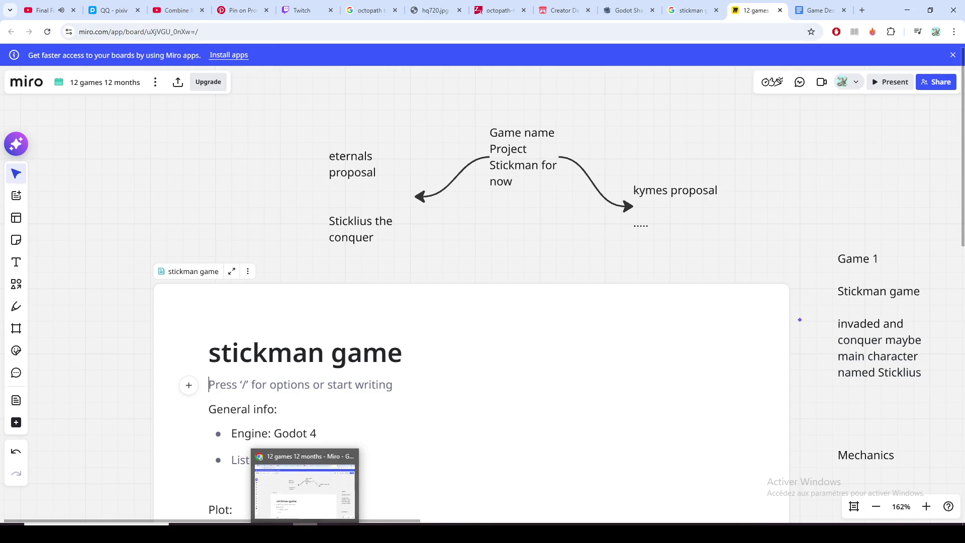
click(345, 429)
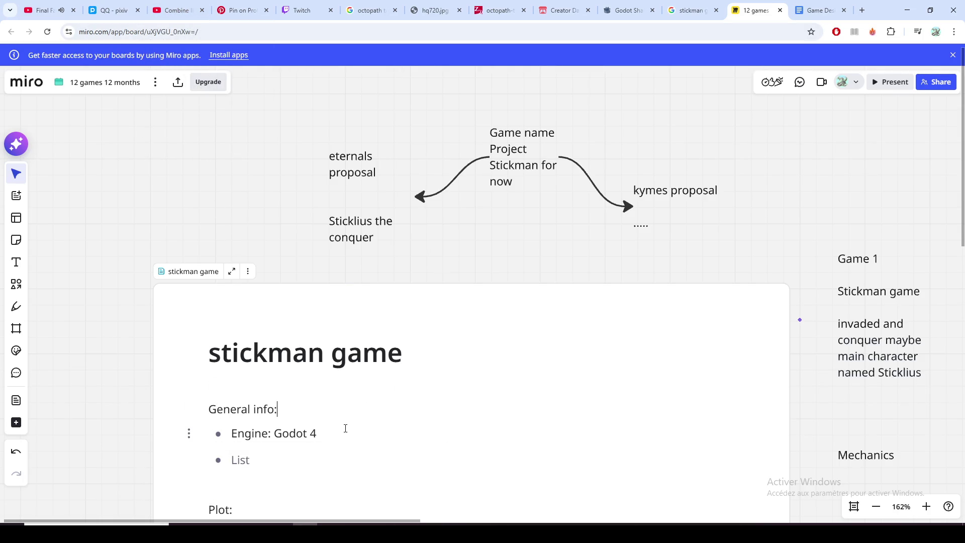
scroll(351, 445, down, 1)
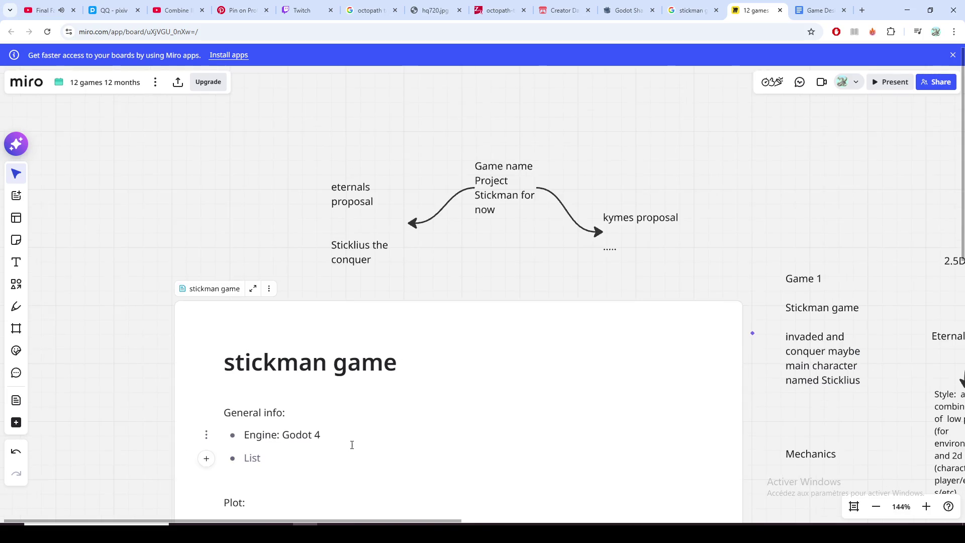
scroll(136, 341, up, 2)
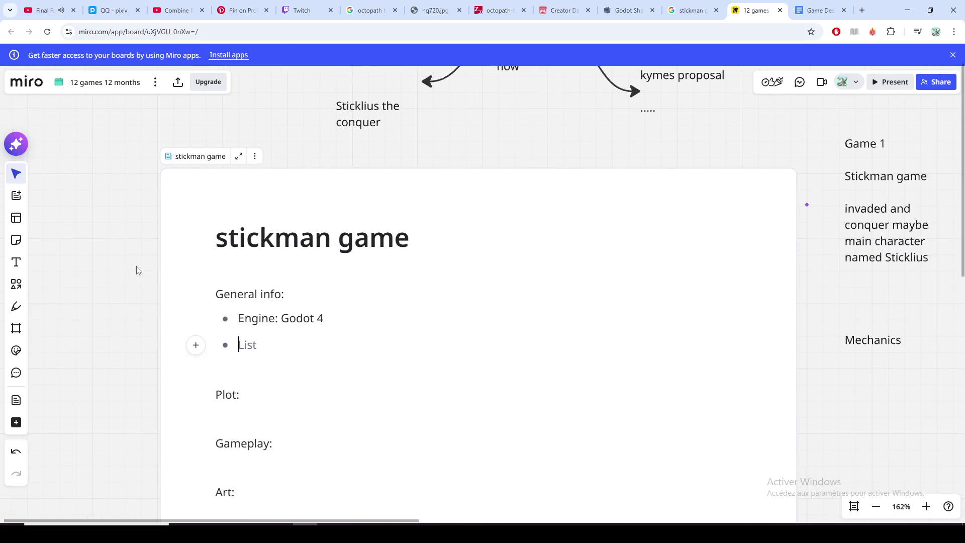
scroll(169, 340, down, 2)
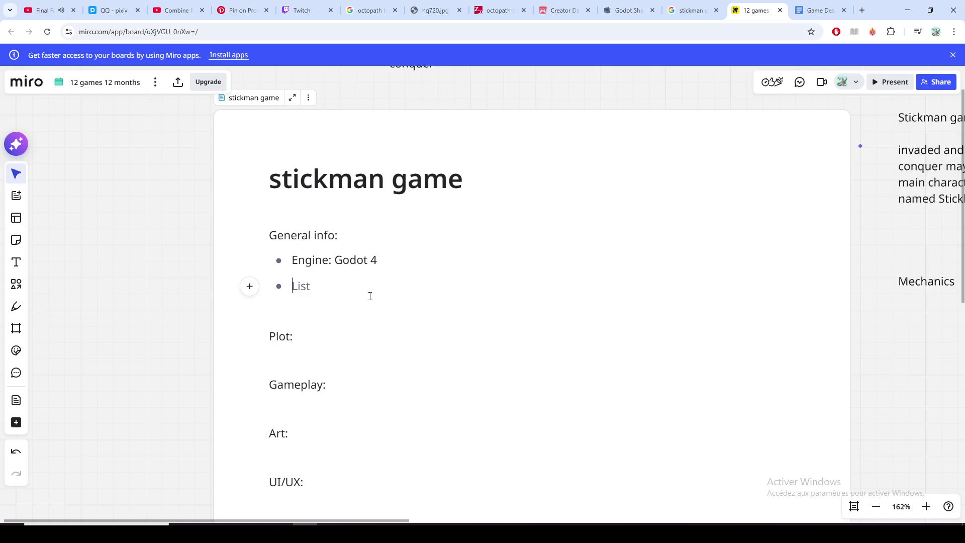
click(404, 260)
drag(294, 260, 392, 263)
click(291, 261)
Step: Clear the stray '2.' from the second bullet after glancing at the game-concept notes
click(475, 363)
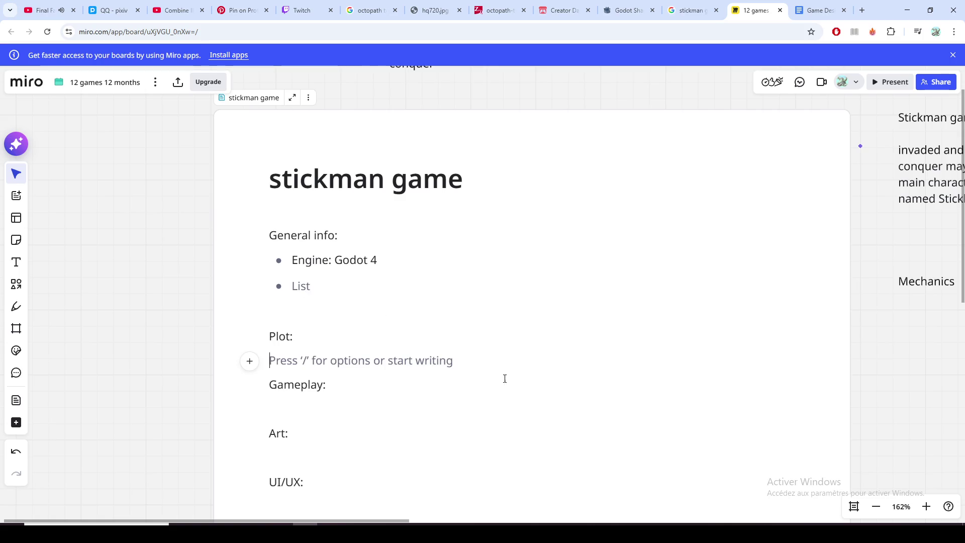
drag(897, 349, 547, 414)
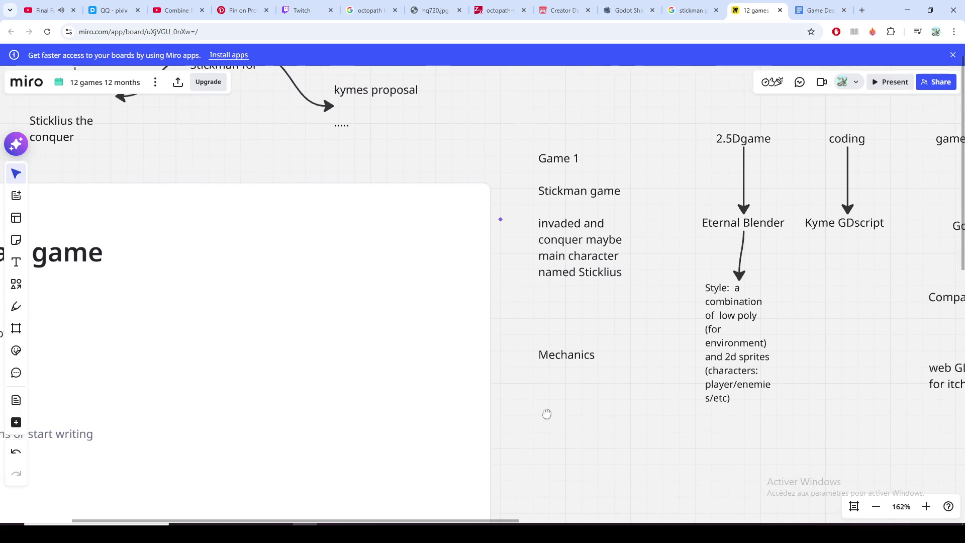
drag(547, 414, 752, 391)
click(270, 277)
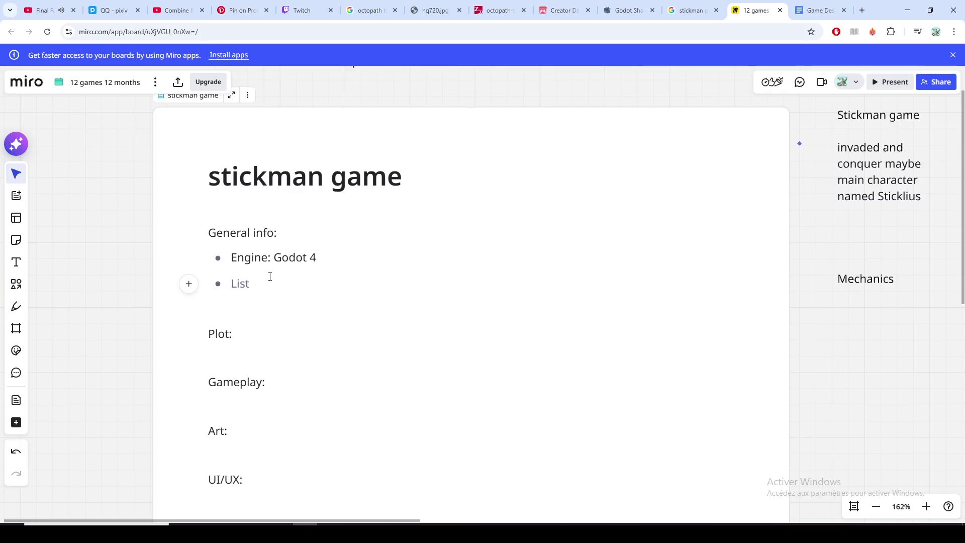
text(2.)
key(BackSpace)
key(BackSpace)
scroll(113, 309, down, 2)
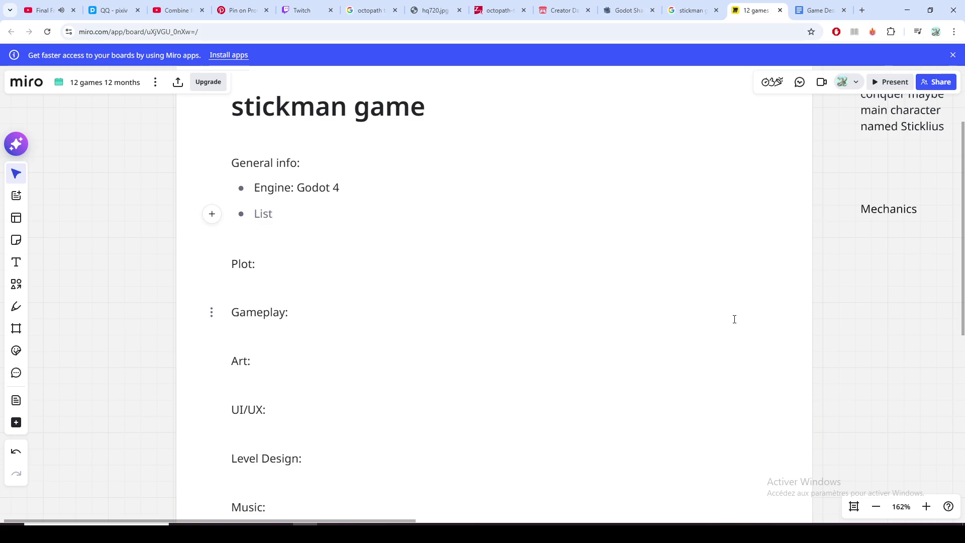
mouse_move(911, 310)
mouse_down()
mouse_move(593, 362)
mouse_move(478, 403)
mouse_move(469, 448)
mouse_up()
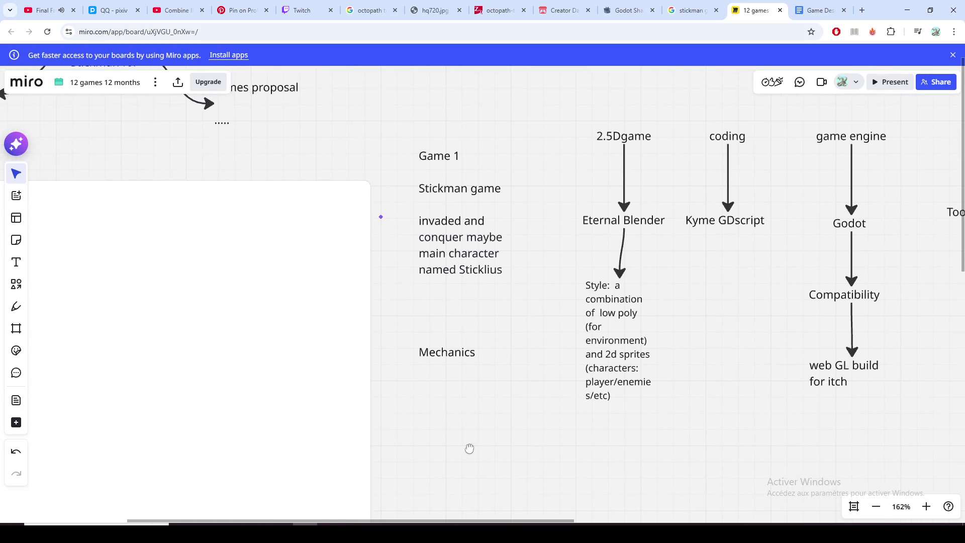
drag(469, 449, 712, 414)
Step: Fill the second bullet with 'Rendering: Compatibility'
click(106, 290)
text(Rendering: Coma)
key(BackSpace)
text(patibility ()
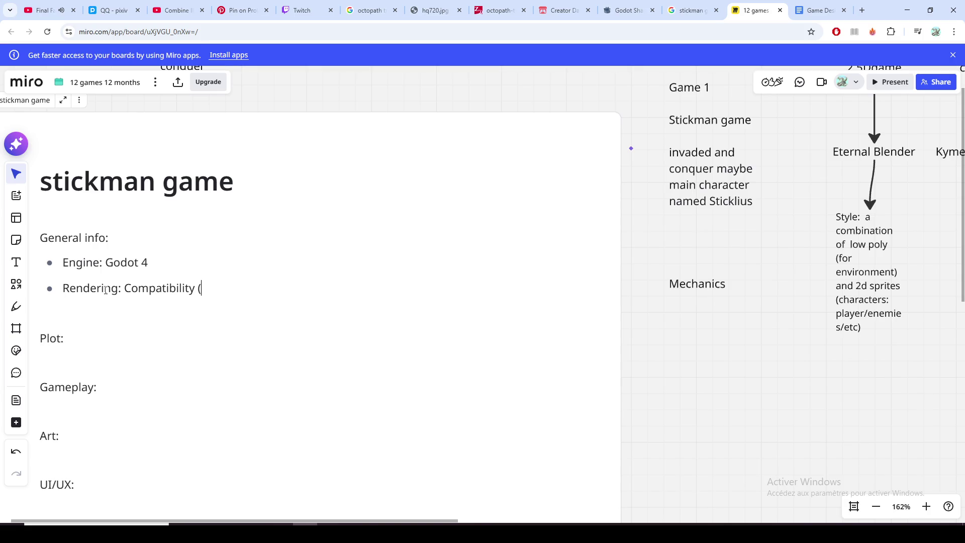
key(BackSpace)
key(shift+Return)
key(BackSpace)
key(BackSpace)
text(y)
Step: Add a third bullet 'Devices: Browser (Web GL)' and select the General info list
key(Return)
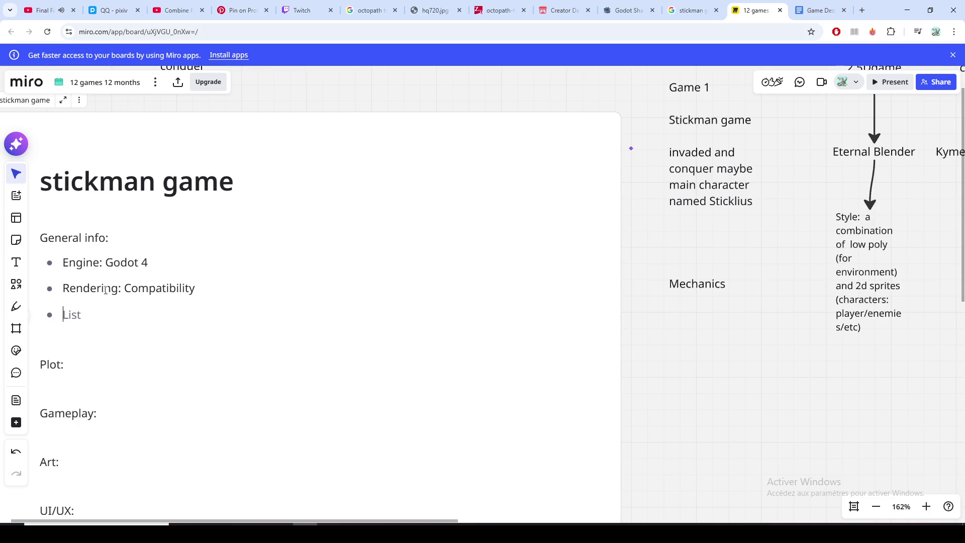
text(Devices: )
text(Brower)
key(BackSpace)
key(BackSpace)
text(ser )
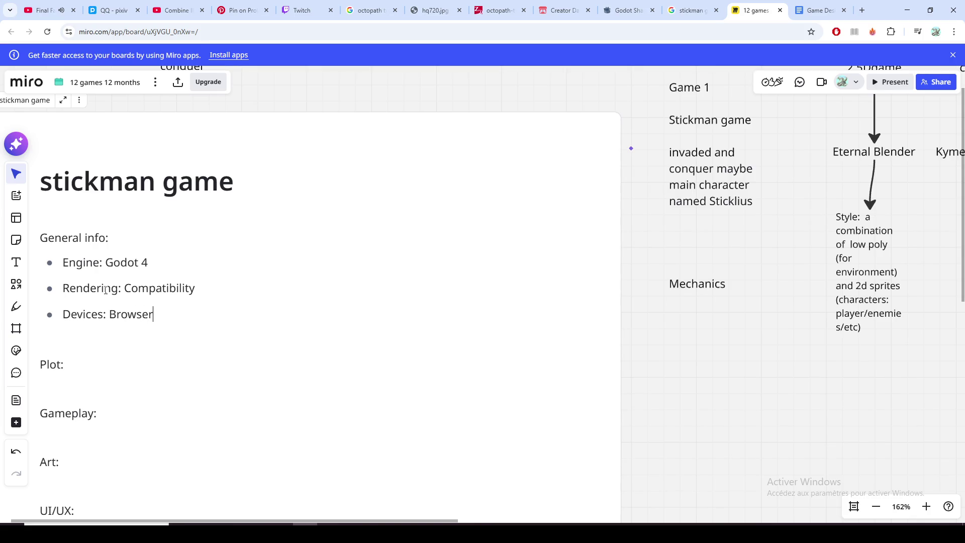
text((Web GL)
scroll(747, 416, left, 2)
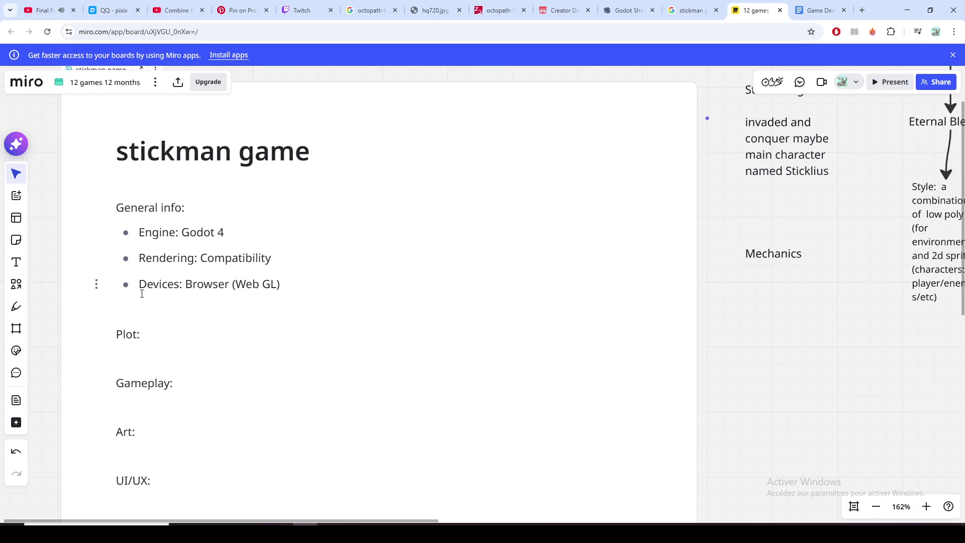
drag(321, 288, 117, 205)
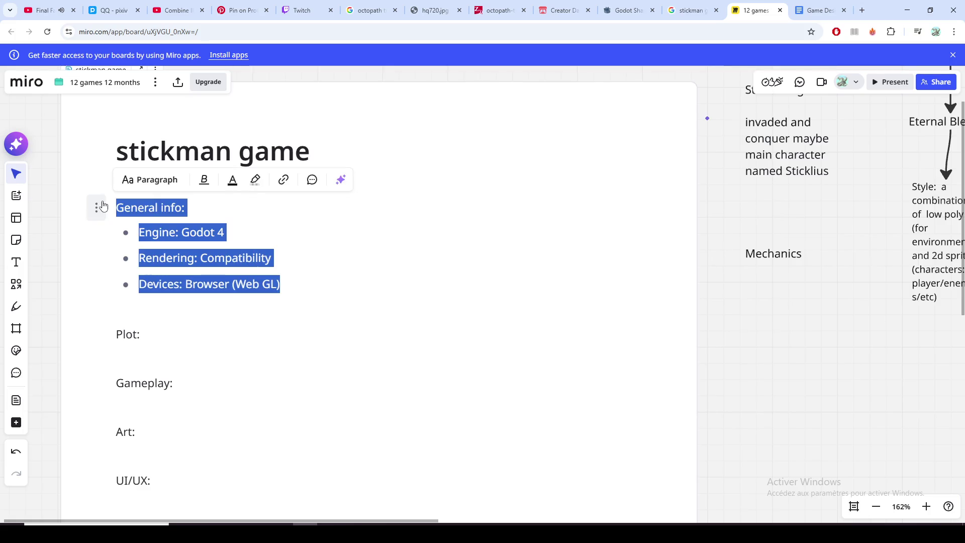
click(302, 259)
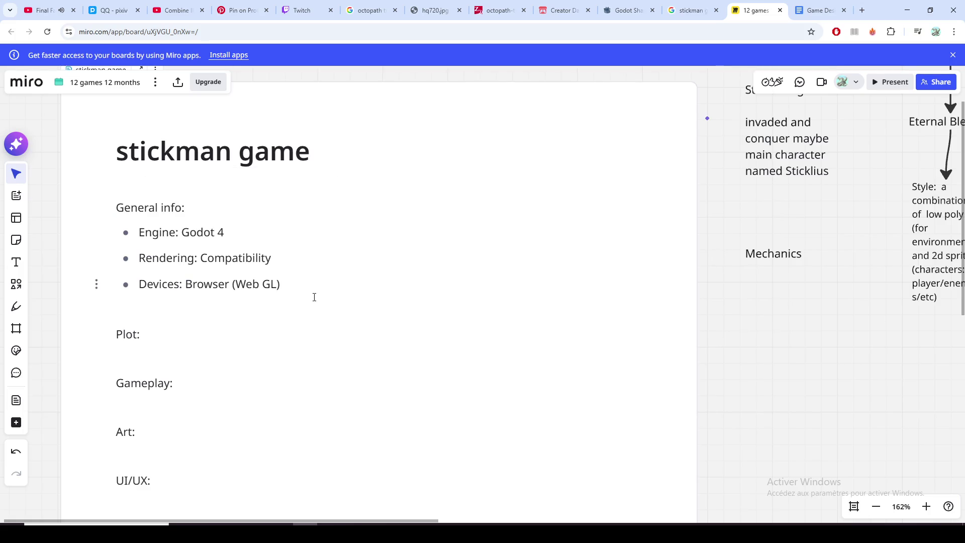
scroll(772, 410, right, 2)
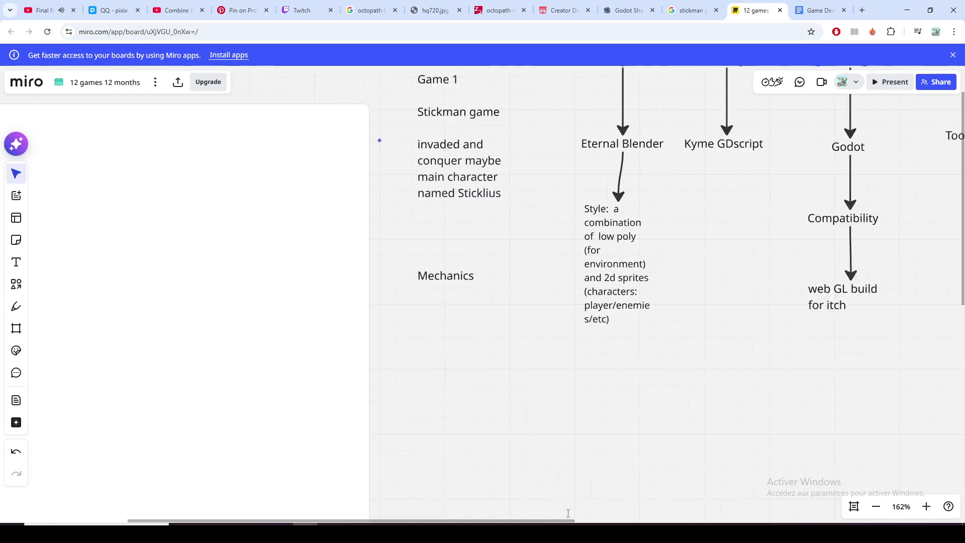
drag(430, 522, 596, 521)
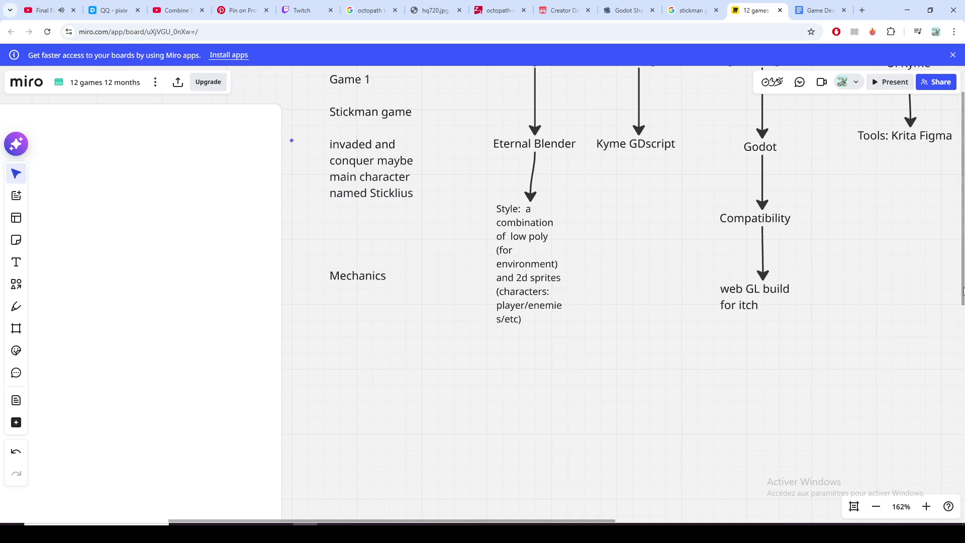
mouse_move(934, 271)
mouse_down()
mouse_move(928, 285)
mouse_move(646, 334)
mouse_move(657, 301)
mouse_up()
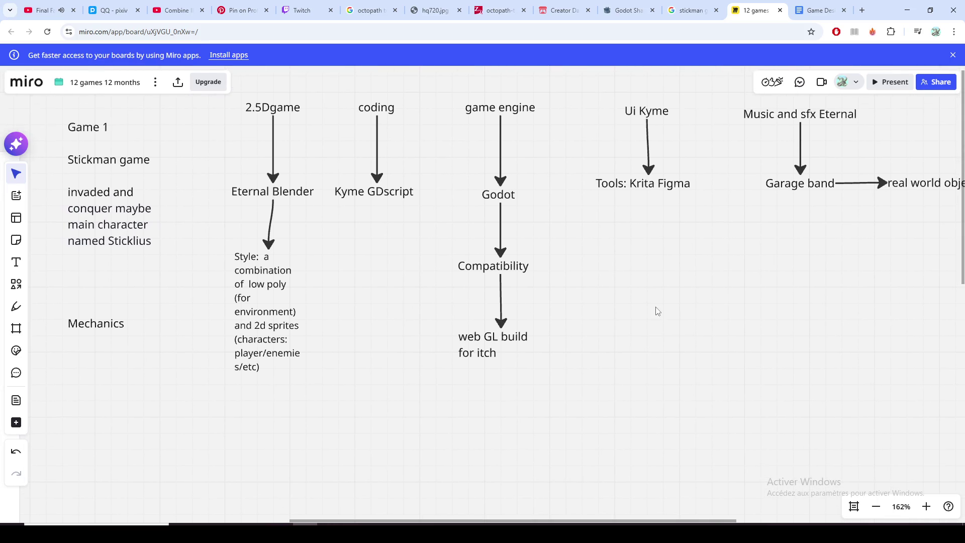
drag(657, 301, 649, 313)
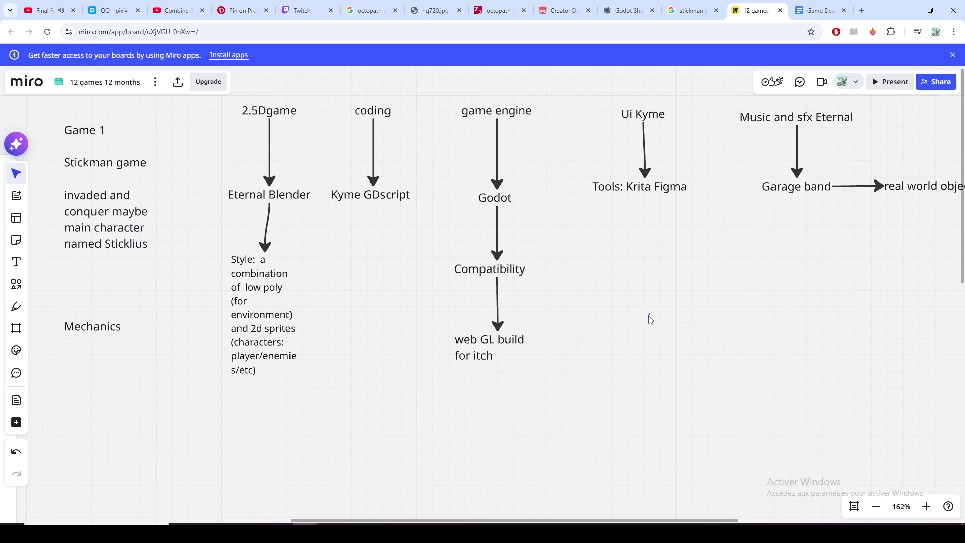
mouse_move(651, 322)
mouse_down()
mouse_move(655, 342)
mouse_move(696, 329)
mouse_move(644, 337)
mouse_move(630, 314)
mouse_up()
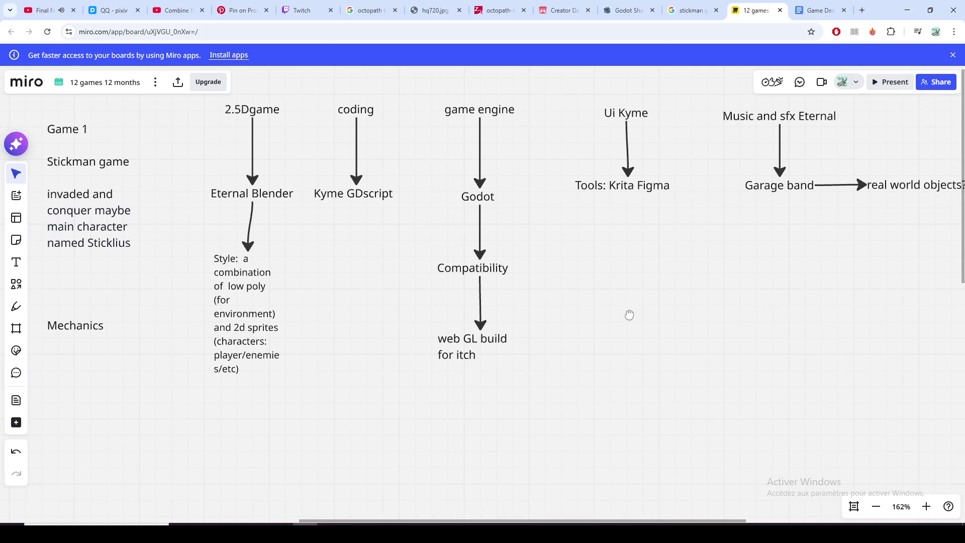
scroll(629, 320, up, 1)
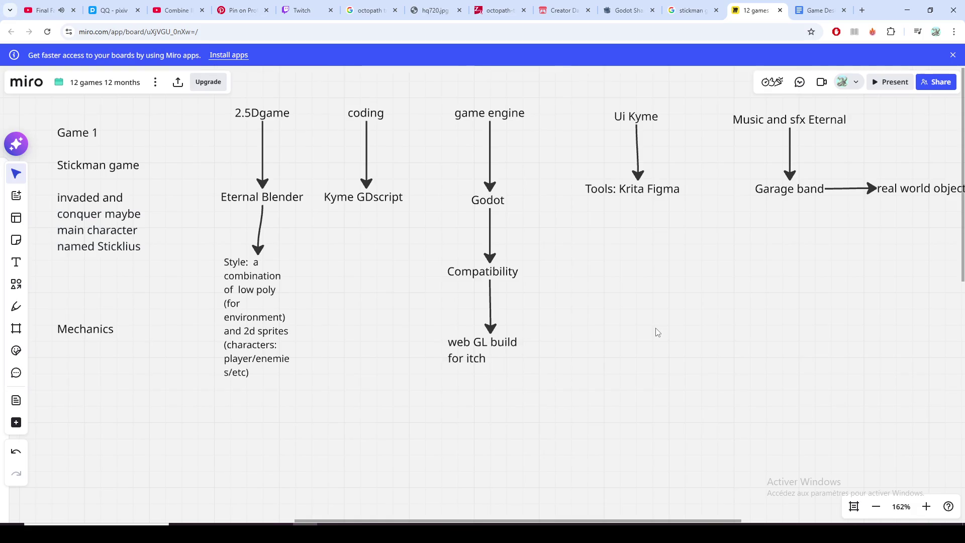
mouse_move(656, 331)
mouse_down()
mouse_move(602, 261)
mouse_move(578, 258)
mouse_up()
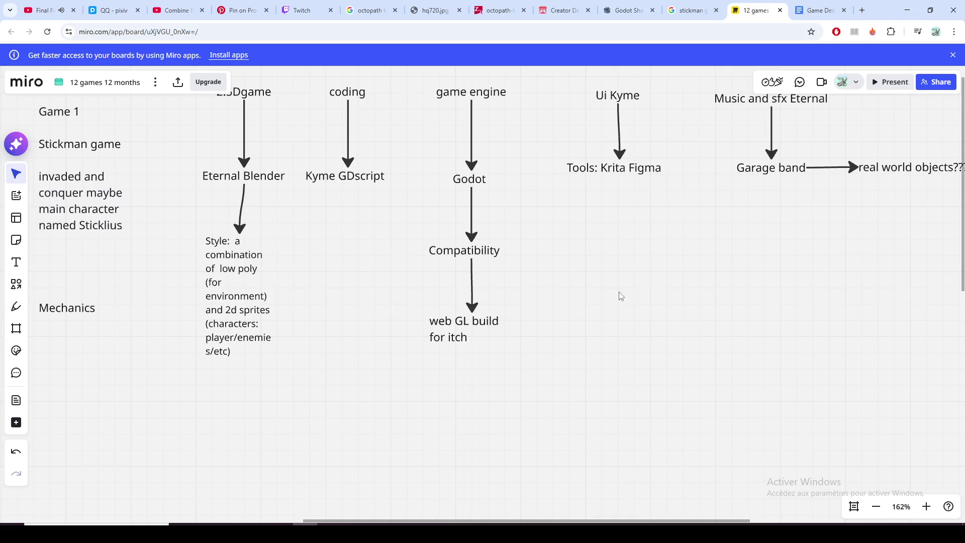
scroll(641, 306, up, 2)
drag(621, 352, 582, 342)
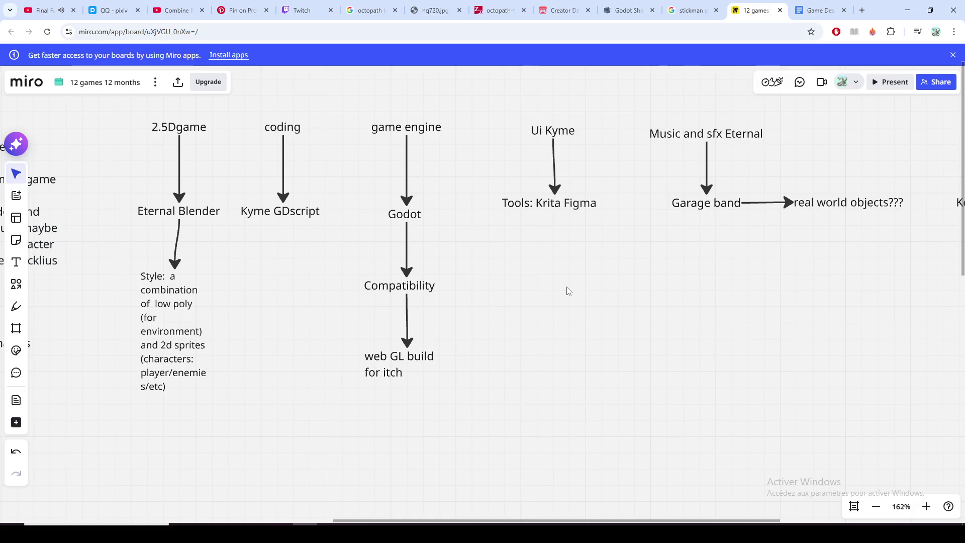
drag(568, 292, 563, 310)
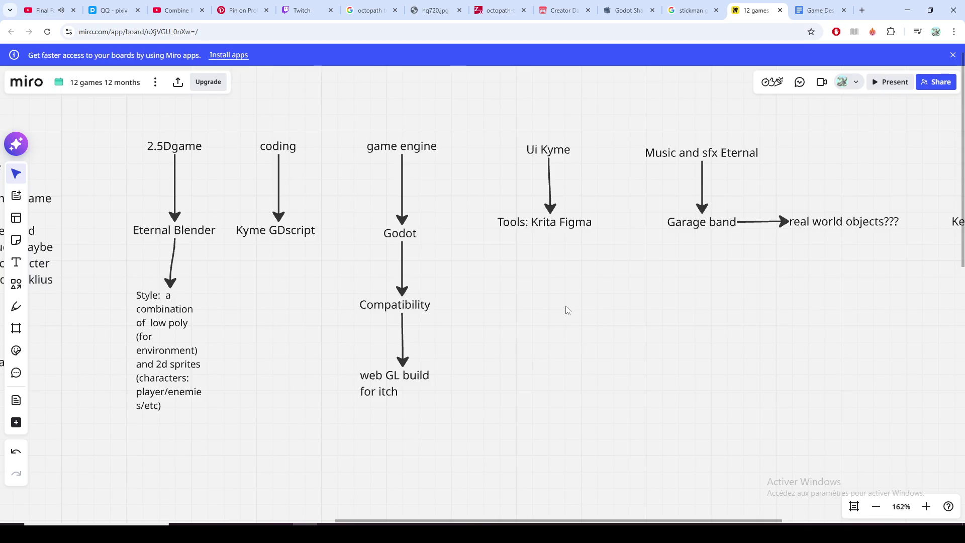
scroll(563, 310, up, 1)
scroll(583, 300, up, 1)
scroll(584, 299, up, 1)
scroll(571, 304, up, 1)
scroll(565, 304, up, 1)
scroll(523, 298, up, 1)
drag(522, 294, 565, 300)
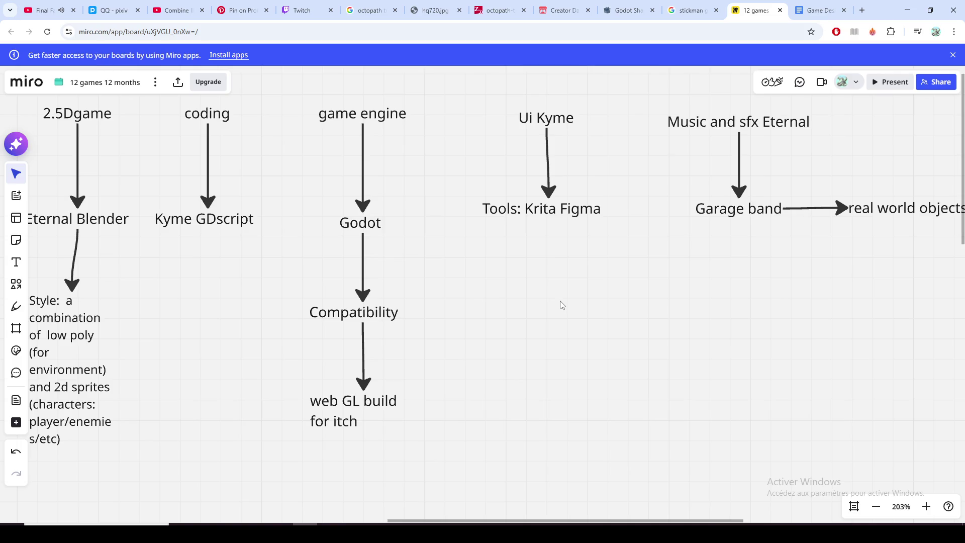
drag(561, 304, 486, 312)
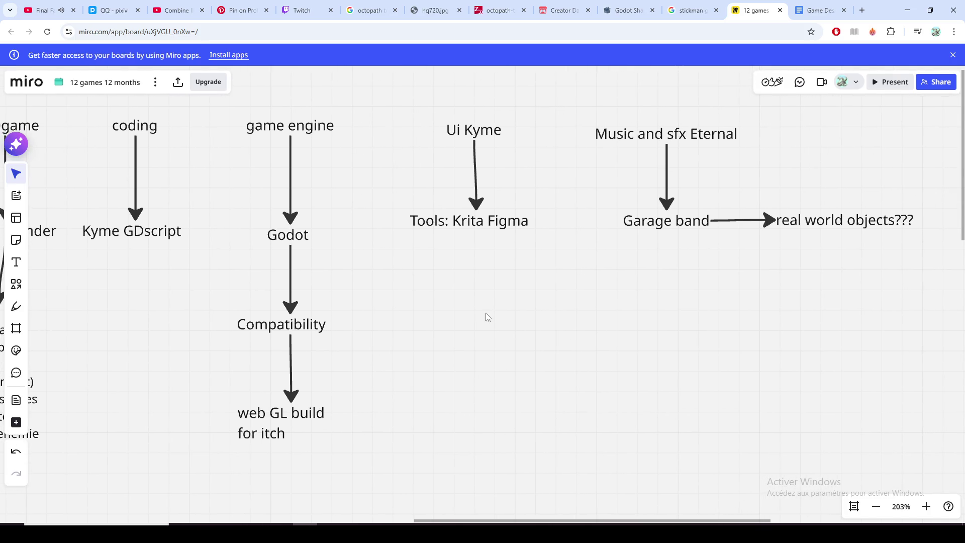
scroll(579, 317, right, 5)
scroll(580, 317, up, 2)
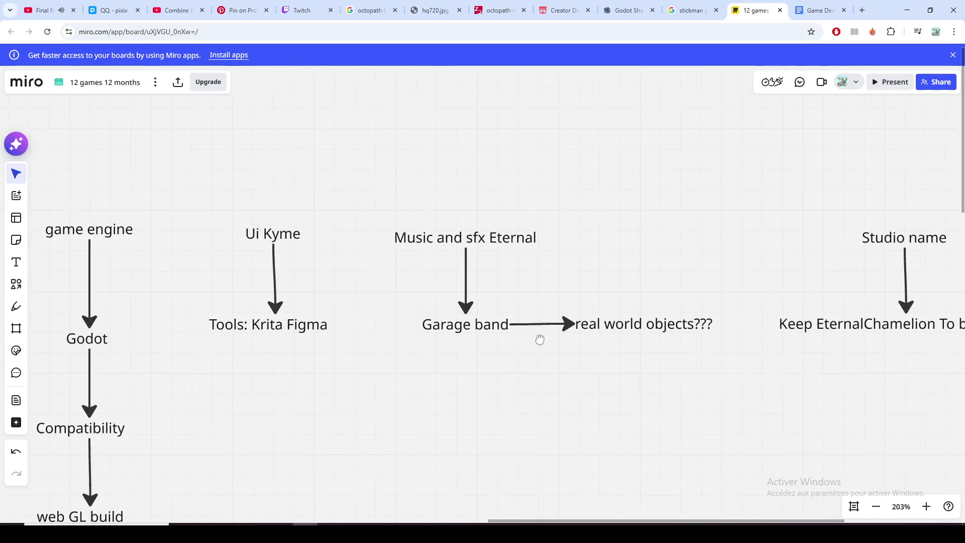
mouse_move(468, 317)
mouse_down()
mouse_move(455, 315)
mouse_move(489, 311)
mouse_up()
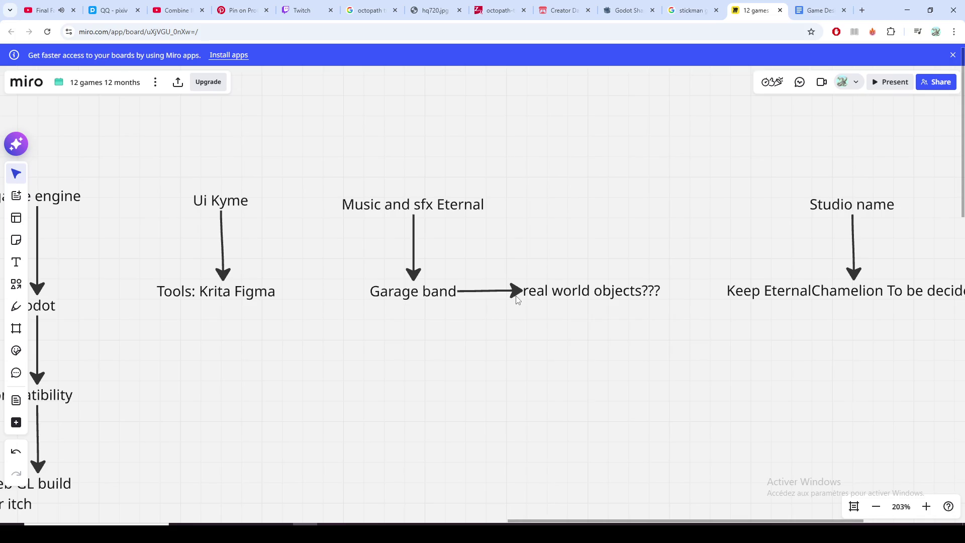
scroll(517, 299, right, 2)
scroll(520, 294, right, 2)
scroll(371, 288, right, 2)
scroll(327, 314, right, 2)
scroll(377, 323, right, 2)
mouse_move(343, 337)
mouse_down()
mouse_move(465, 254)
mouse_move(422, 296)
mouse_move(510, 246)
mouse_up()
scroll(510, 247, left, 1)
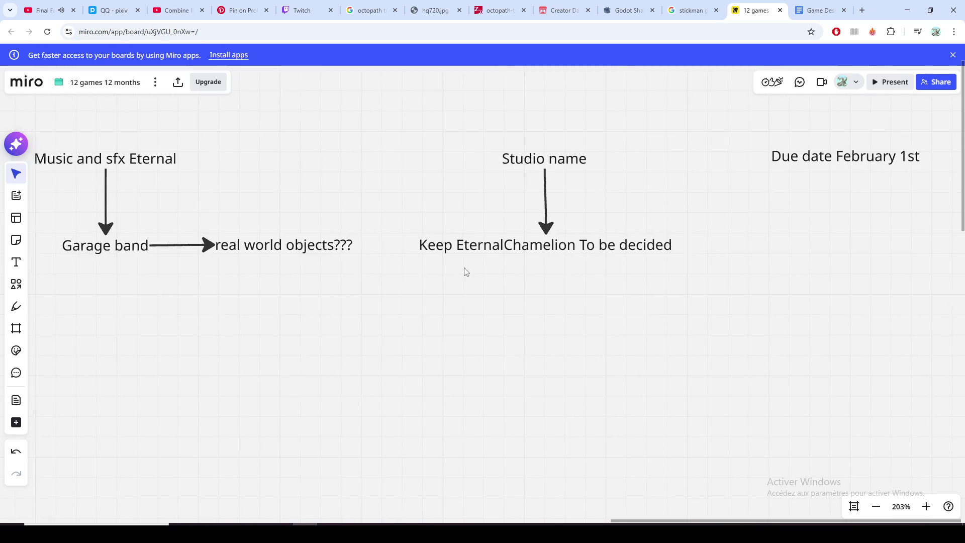
scroll(401, 300, left, 2)
scroll(530, 274, left, 2)
scroll(631, 159, right, 2)
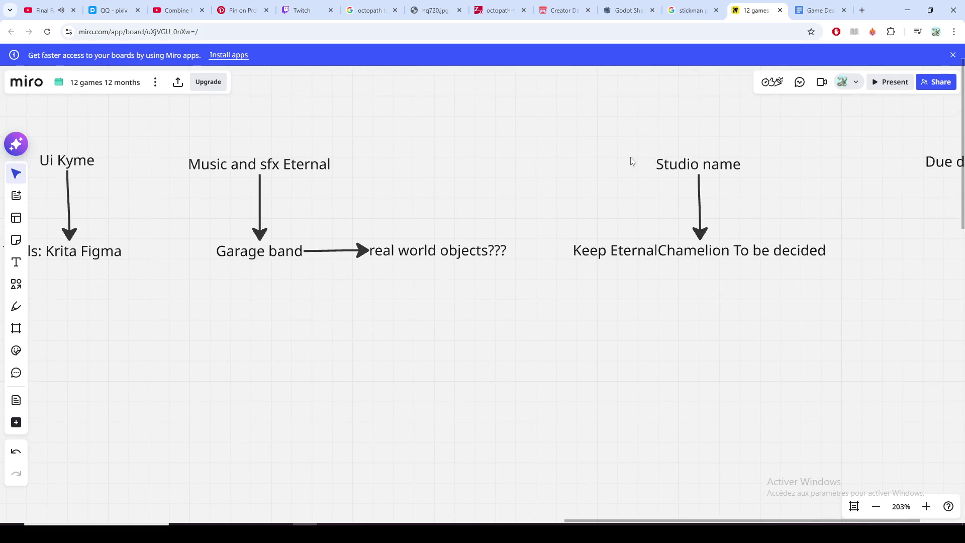
scroll(609, 327, right, 2)
scroll(687, 244, left, 1)
scroll(687, 243, right, 2)
scroll(536, 339, right, 2)
drag(465, 352, 558, 359)
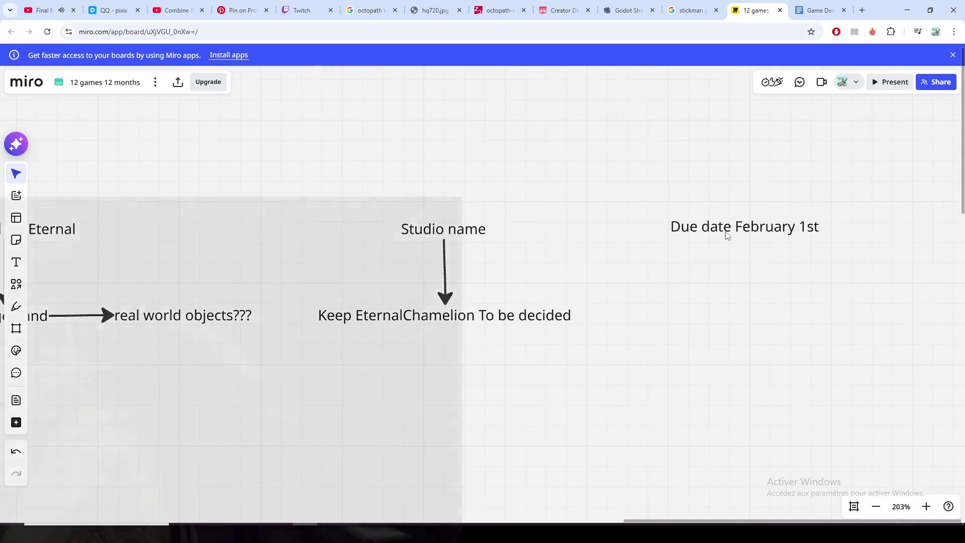
scroll(730, 249, left, 5)
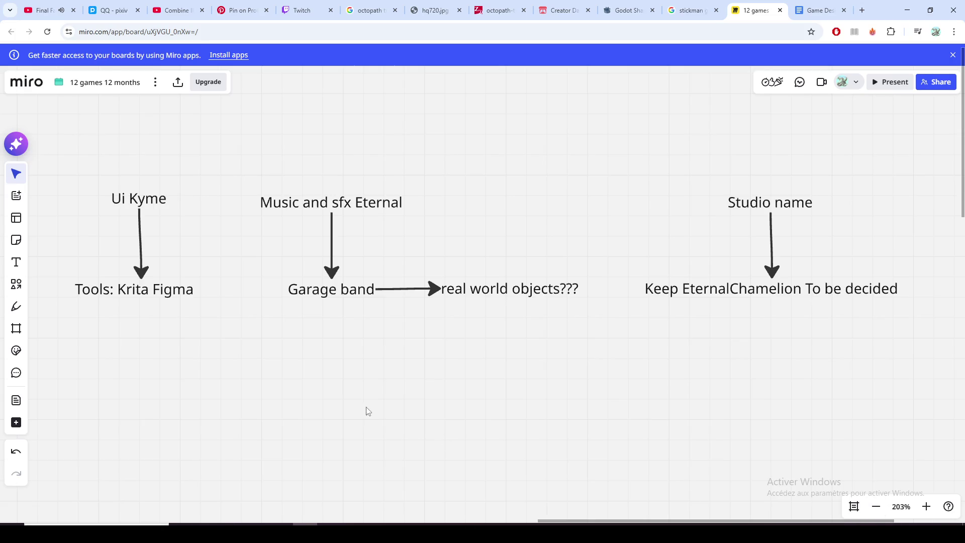
scroll(431, 345, left, 3)
scroll(414, 355, left, 3)
scroll(414, 355, left, 1)
scroll(402, 364, left, 3)
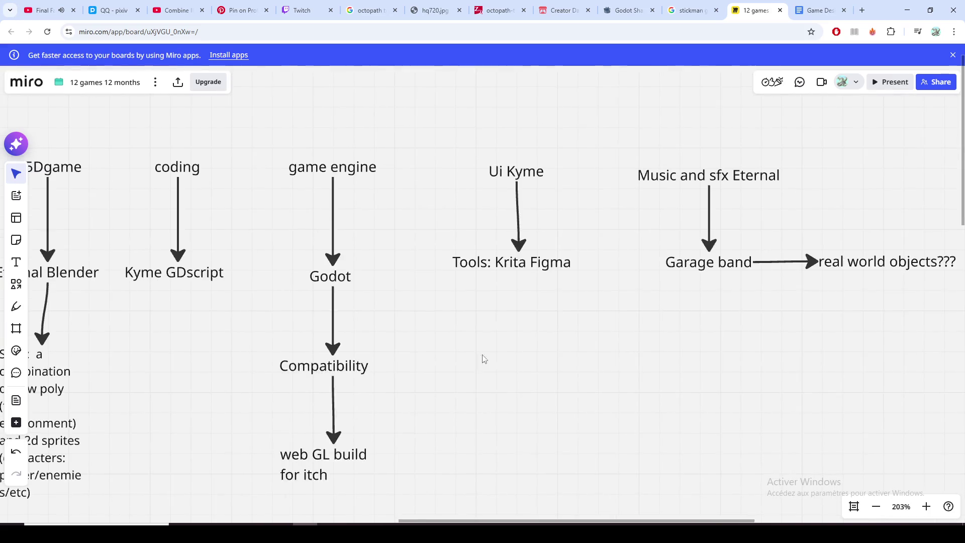
scroll(478, 357, down, 1)
Step: Select all the text of the 'Tools: Krita Figma' note for editing
mouse_move(471, 340)
mouse_down()
mouse_move(507, 351)
mouse_move(467, 318)
mouse_up()
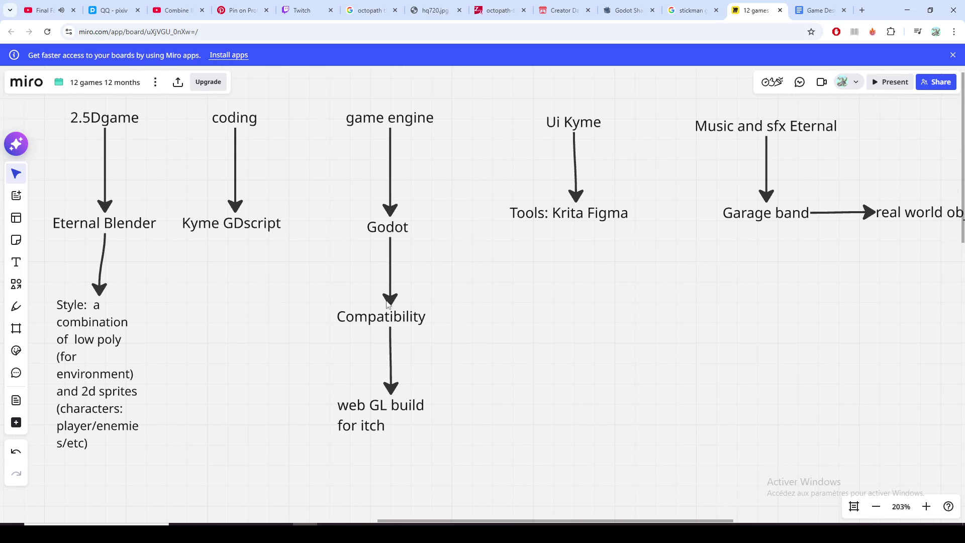
scroll(422, 309, left, 2)
scroll(347, 293, right, 1)
scroll(284, 279, right, 2)
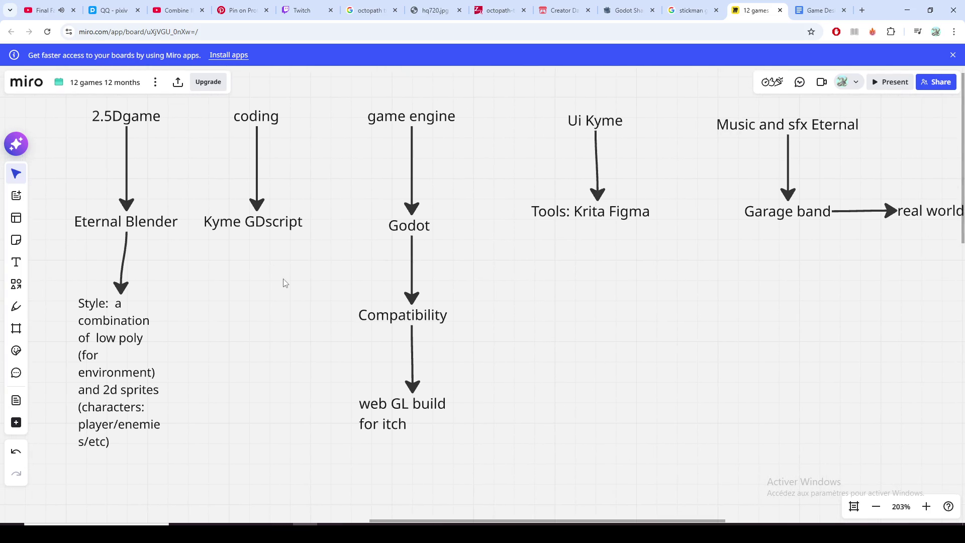
scroll(272, 287, right, 2)
scroll(287, 298, left, 2)
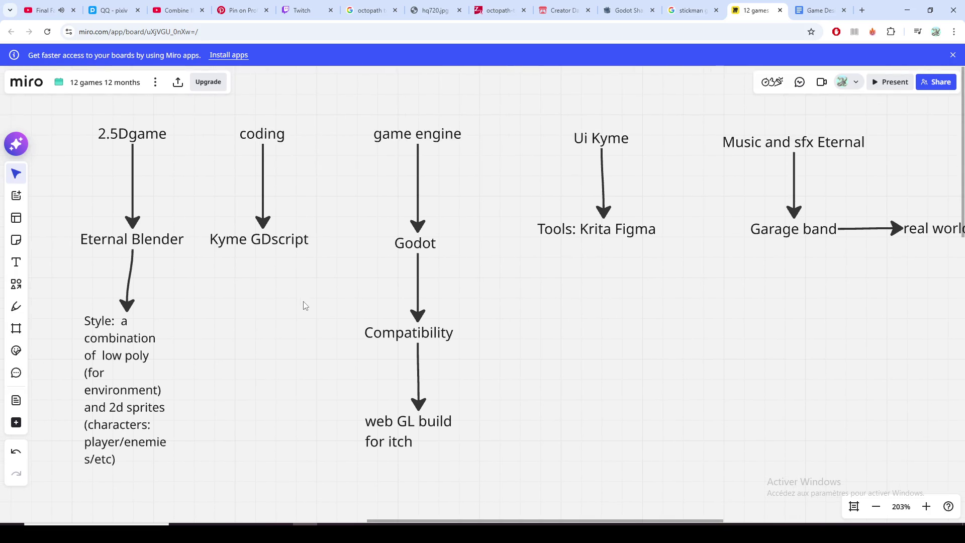
double_click(594, 230)
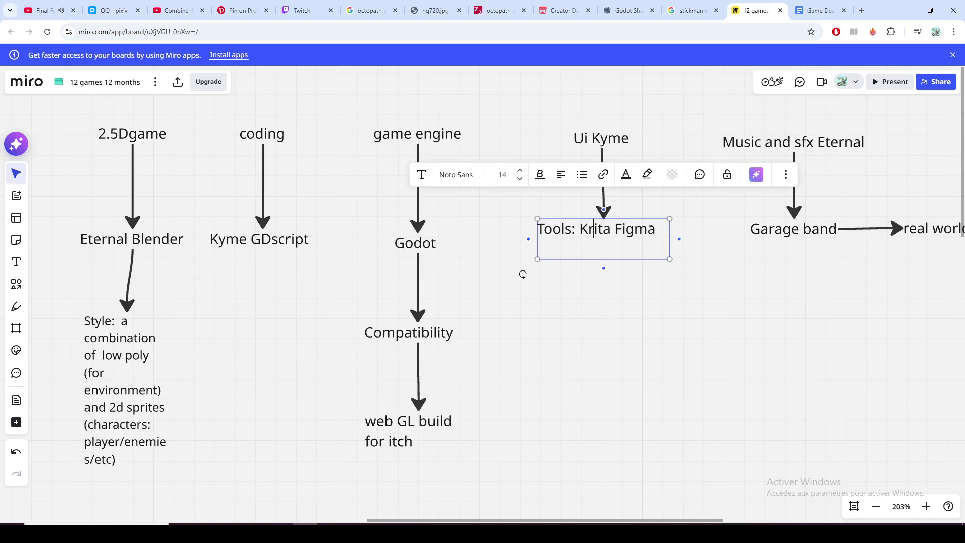
drag(653, 229, 538, 228)
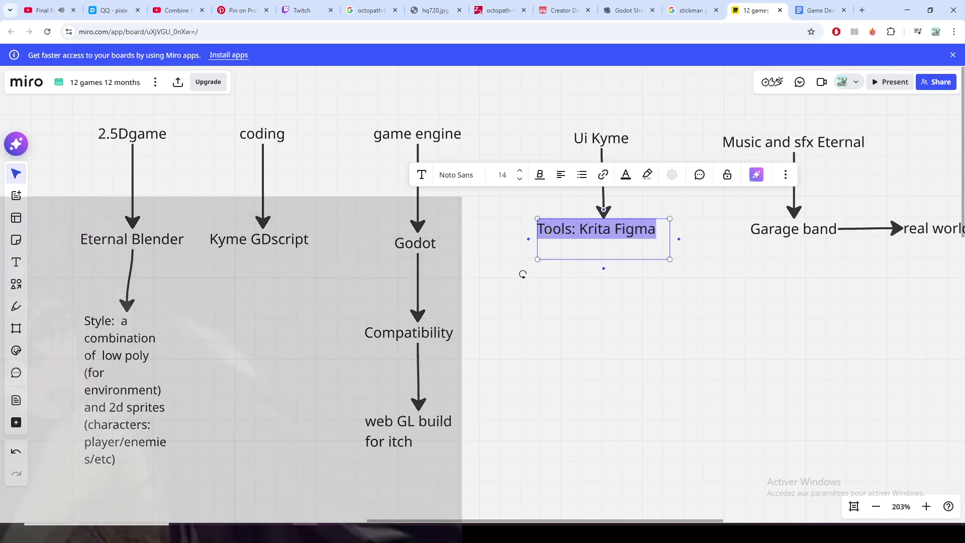
drag(537, 229, 542, 232)
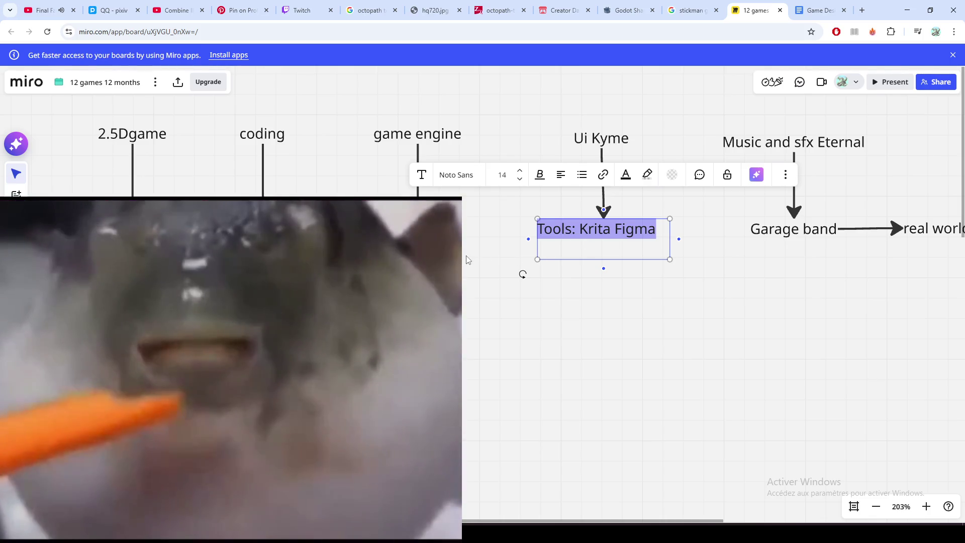
scroll(577, 266, left, 3)
scroll(578, 266, left, 5)
scroll(705, 263, left, 5)
scroll(560, 242, left, 5)
scroll(480, 234, left, 5)
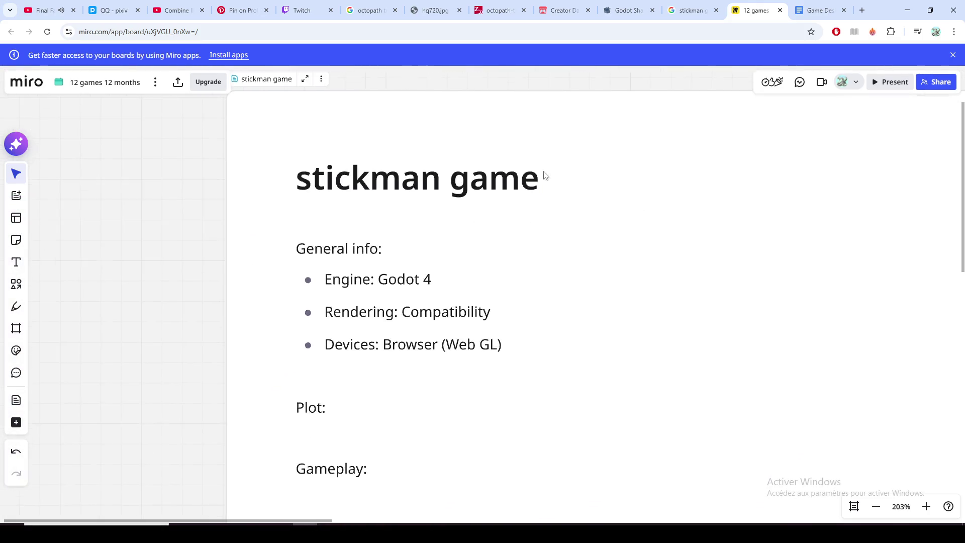
scroll(544, 176, down, 2)
Step: Write a 'Tool:' heading with the bullet '- Blender, Godot Engine, Krita.' below Devices
click(491, 252)
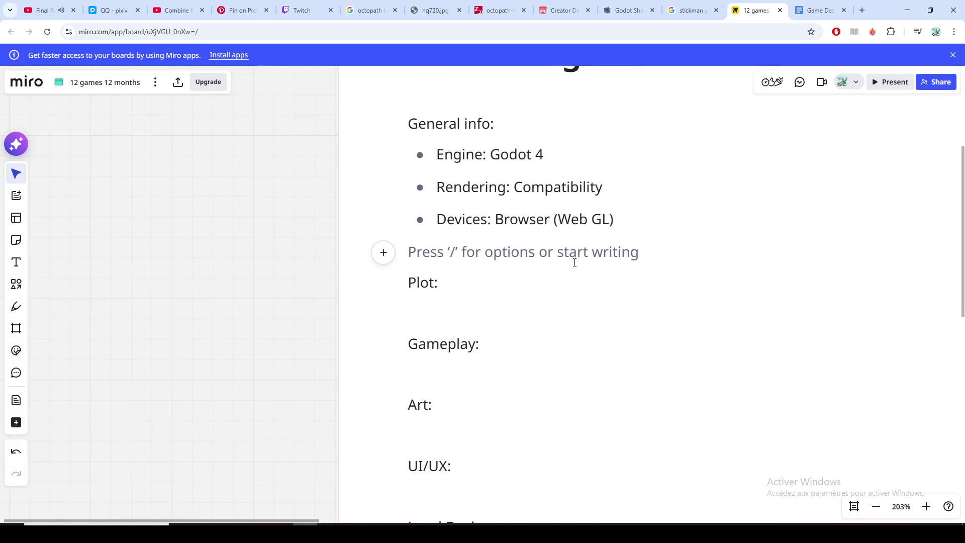
text(T)
key(BackSpace)
key(BackSpace)
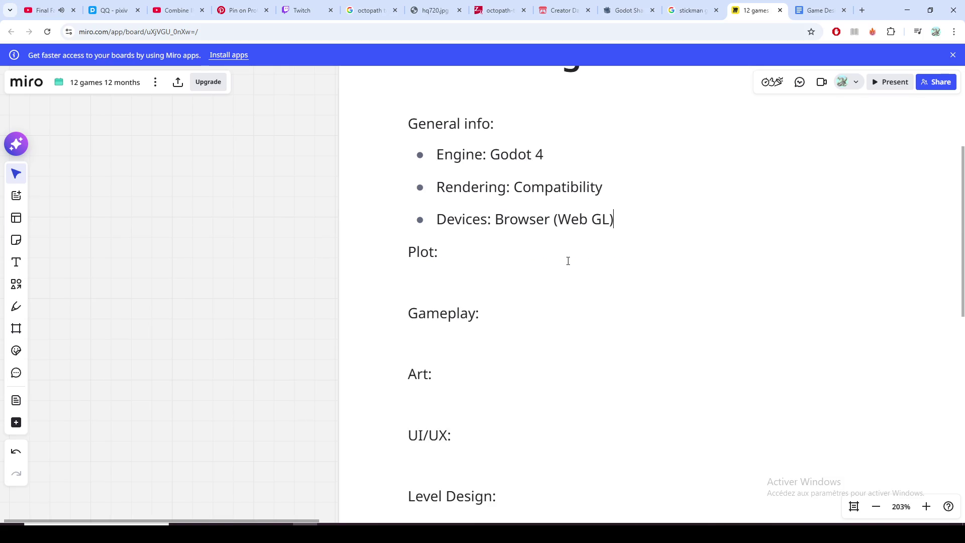
key(Return)
key(Return)
key(Return)
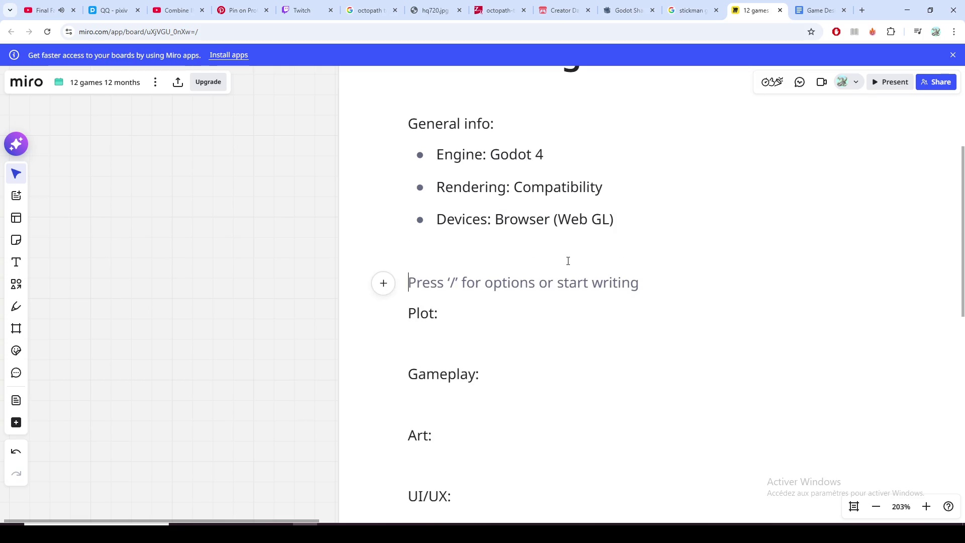
key(Up)
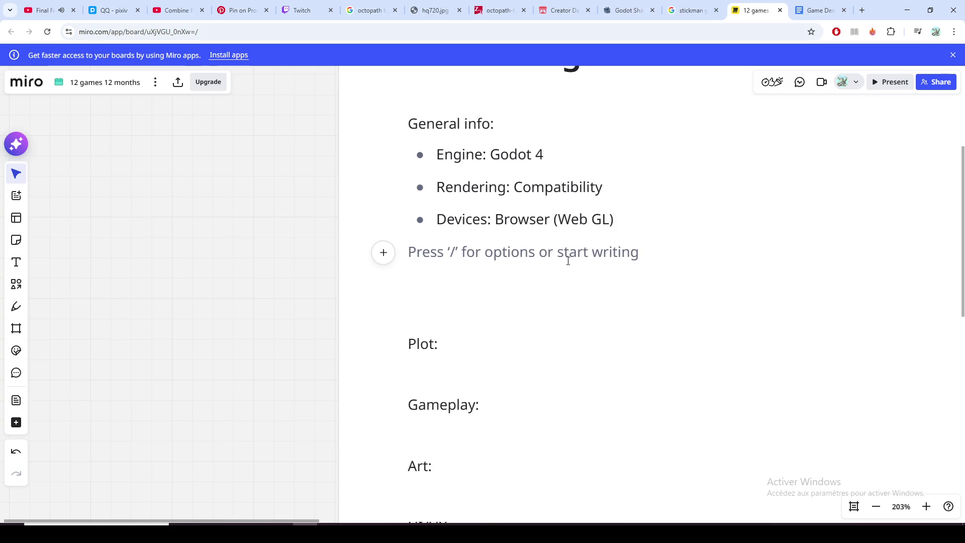
text(Tool:)
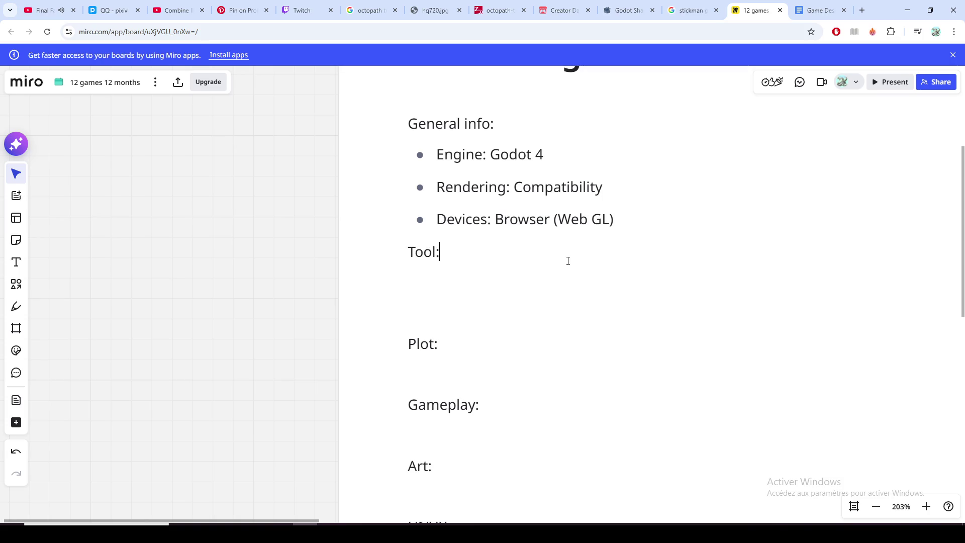
key(Return)
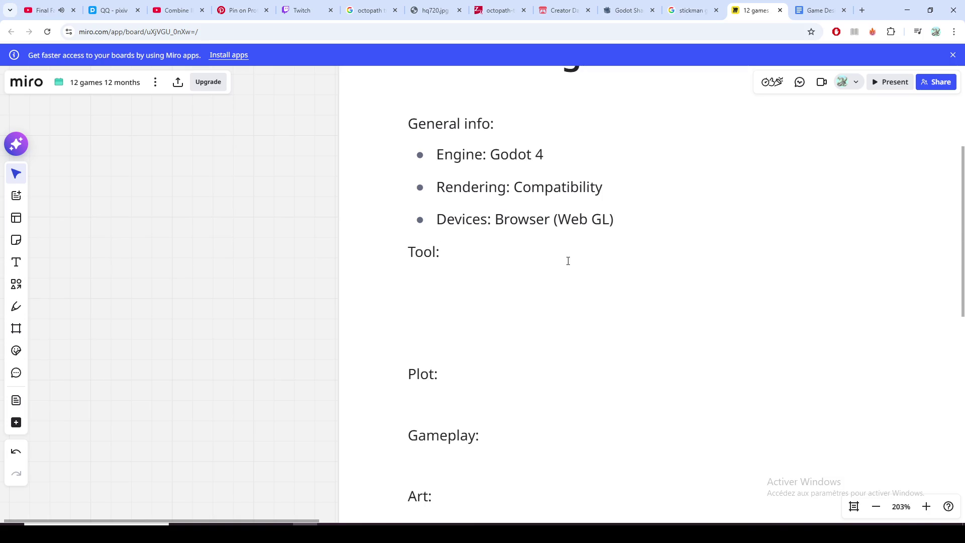
text(- )
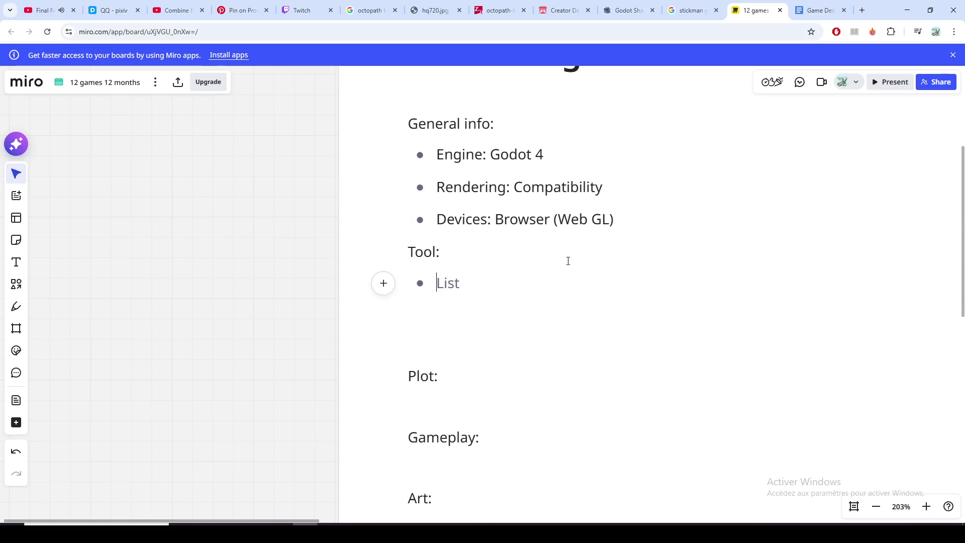
text(Blender)
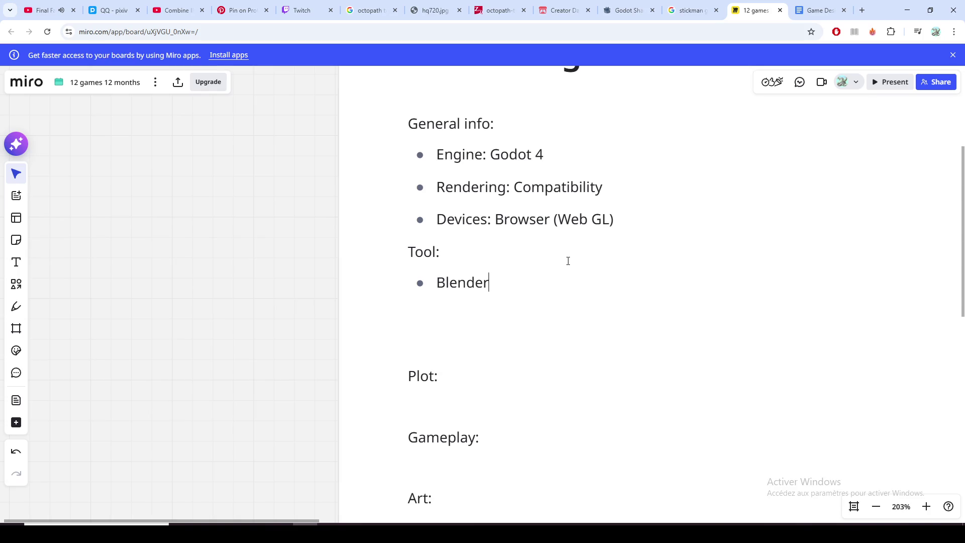
text(,)
text( Godot )
text(Engine,)
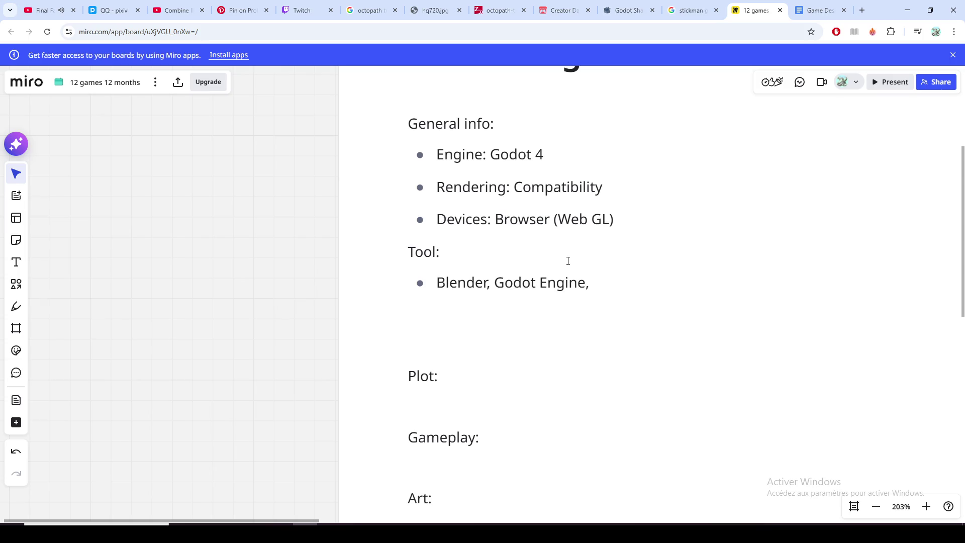
text(Krita.)
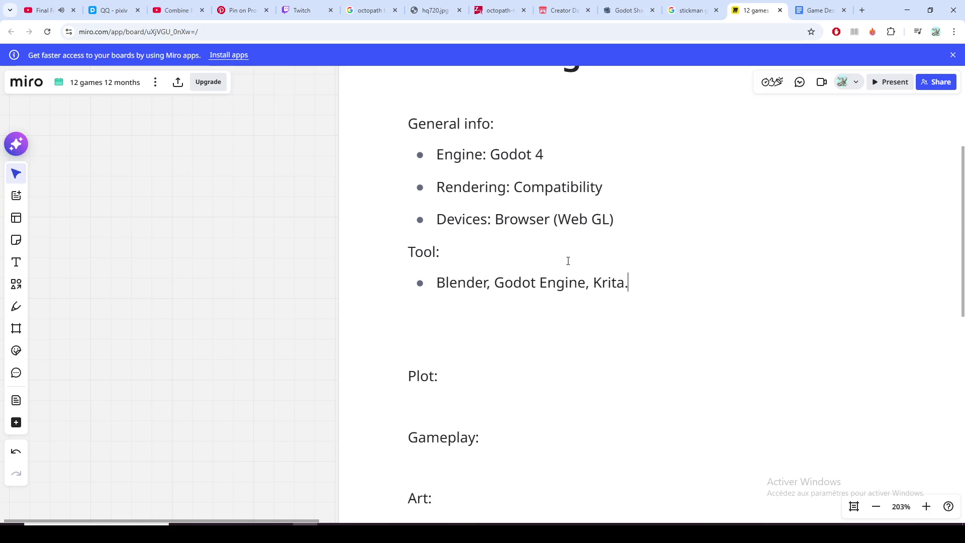
Step: Remove the blank line under Krita and add one between Devices and Tool
click(564, 308)
key(BackSpace)
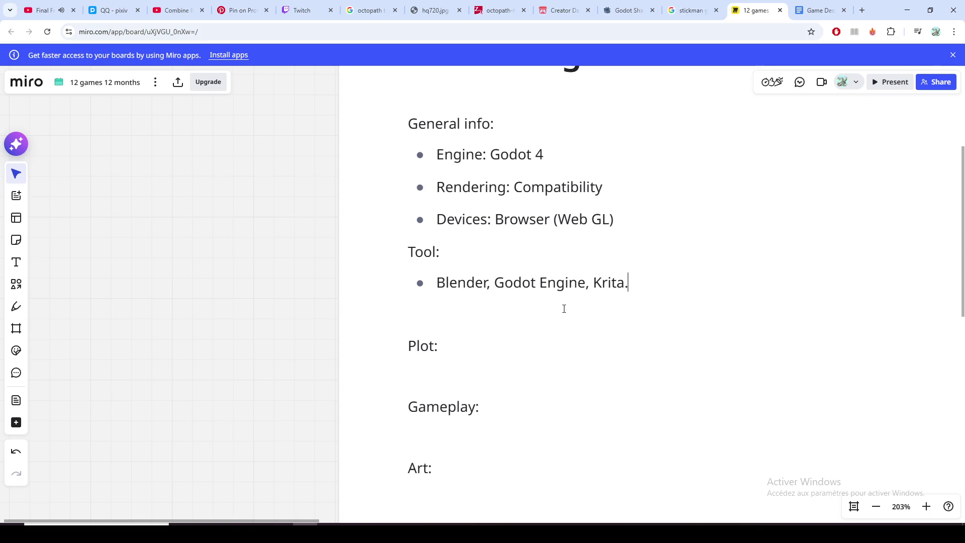
click(634, 219)
key(Return)
key(Return)
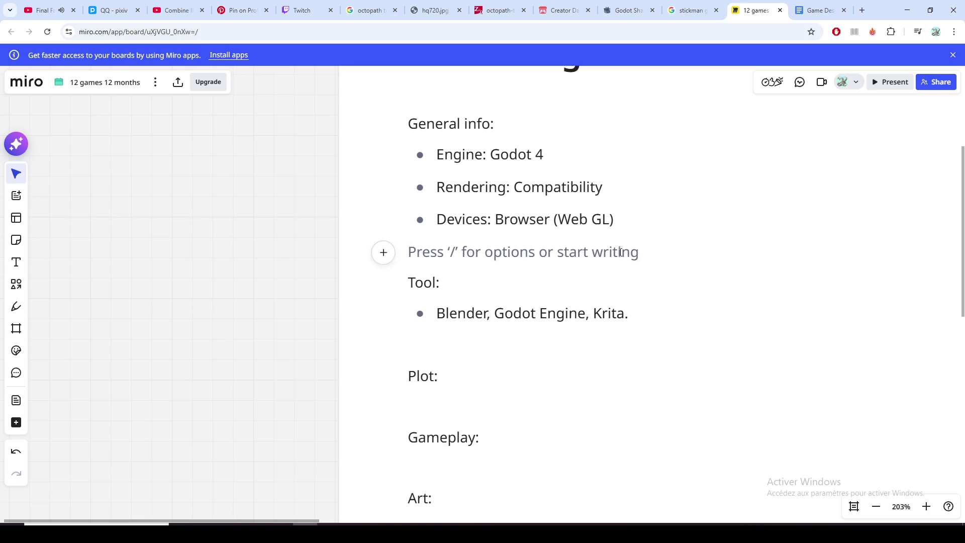
click(598, 290)
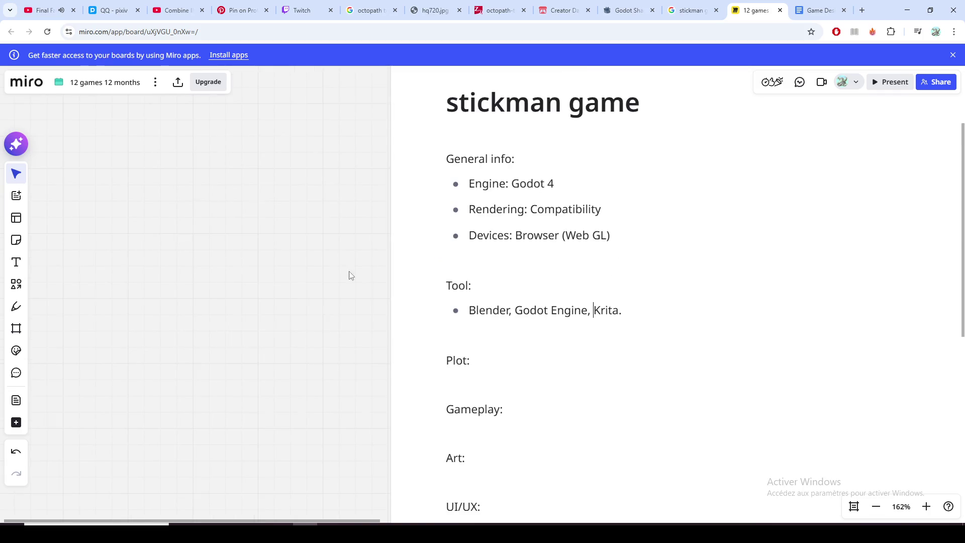
ctrl+scroll(350, 274, down, 2)
scroll(100, 278, right, 3)
scroll(722, 301, right, 3)
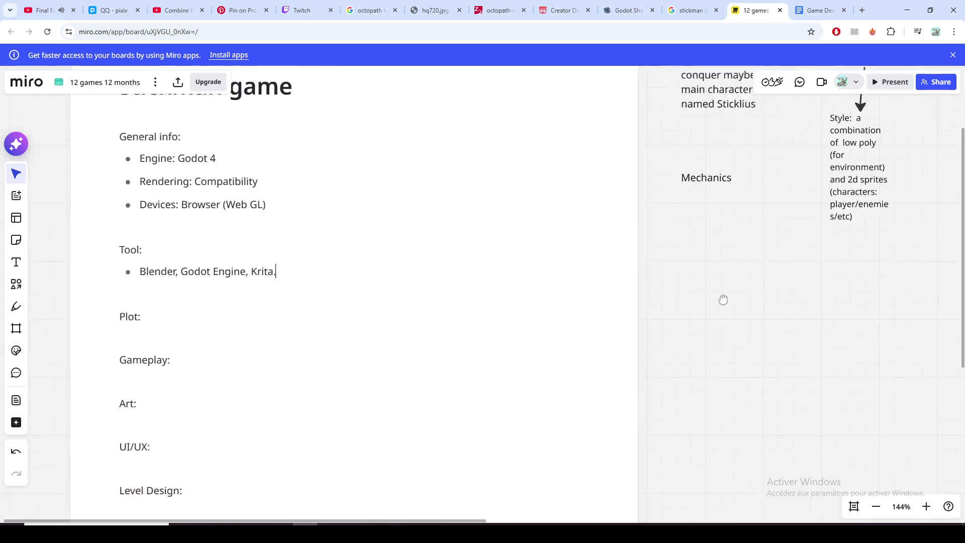
scroll(679, 344, right, 2)
scroll(631, 351, right, 2)
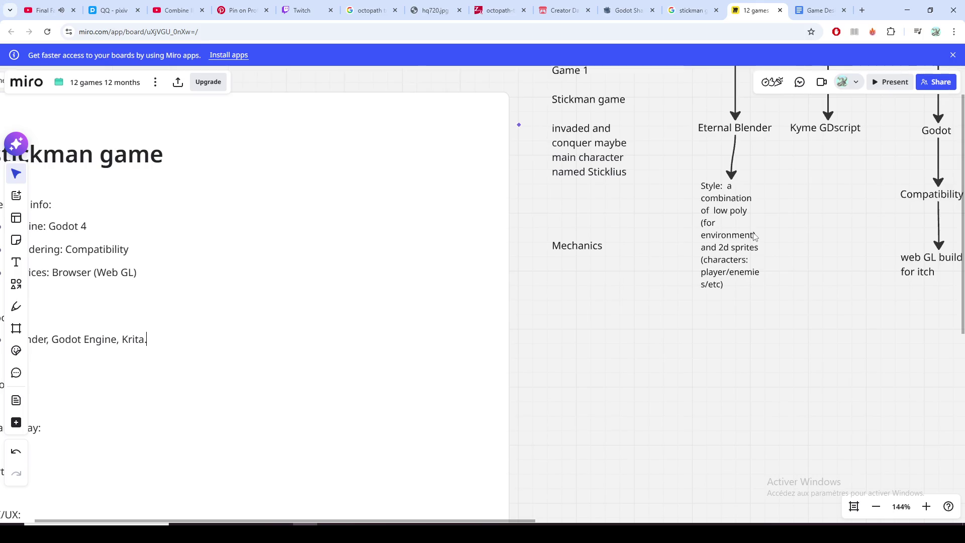
scroll(791, 218, up, 3)
scroll(735, 263, up, 3)
scroll(725, 281, right, 5)
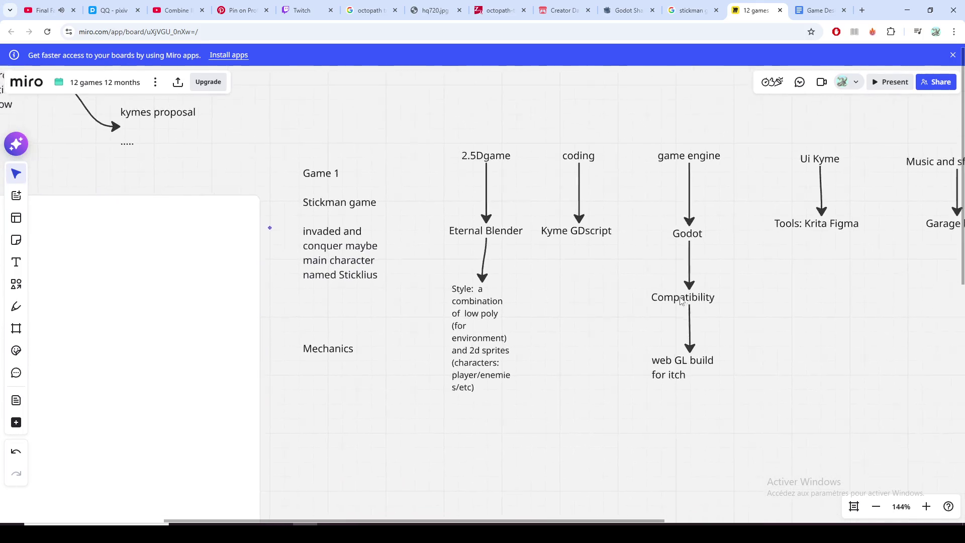
scroll(554, 235, right, 1)
scroll(554, 235, up, 1)
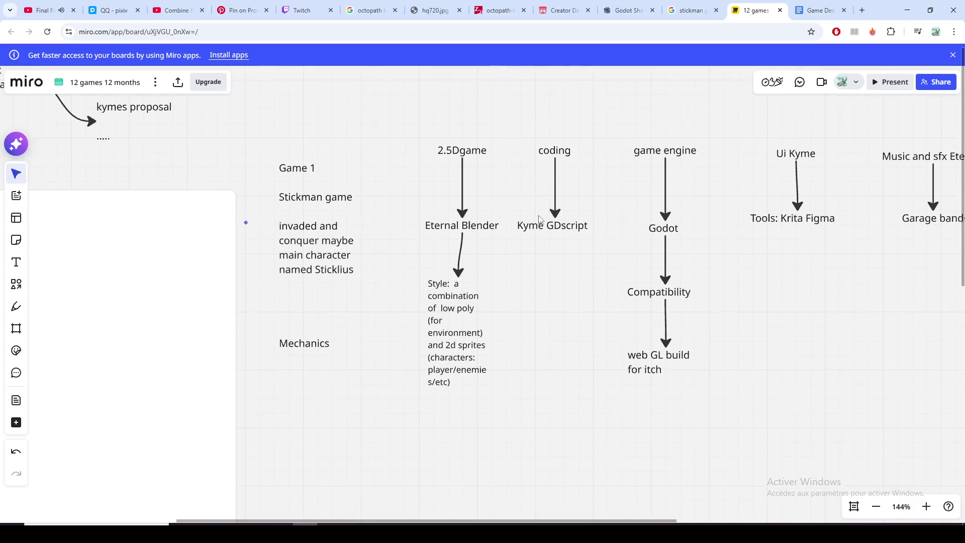
scroll(527, 231, up, 2)
scroll(515, 240, up, 2)
scroll(490, 256, up, 2)
scroll(475, 258, right, 2)
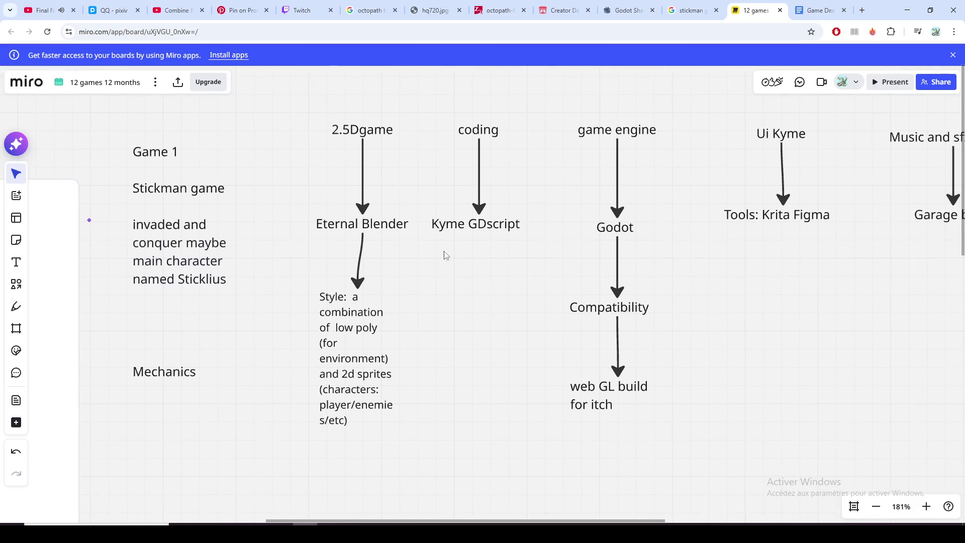
scroll(444, 254, right, 1)
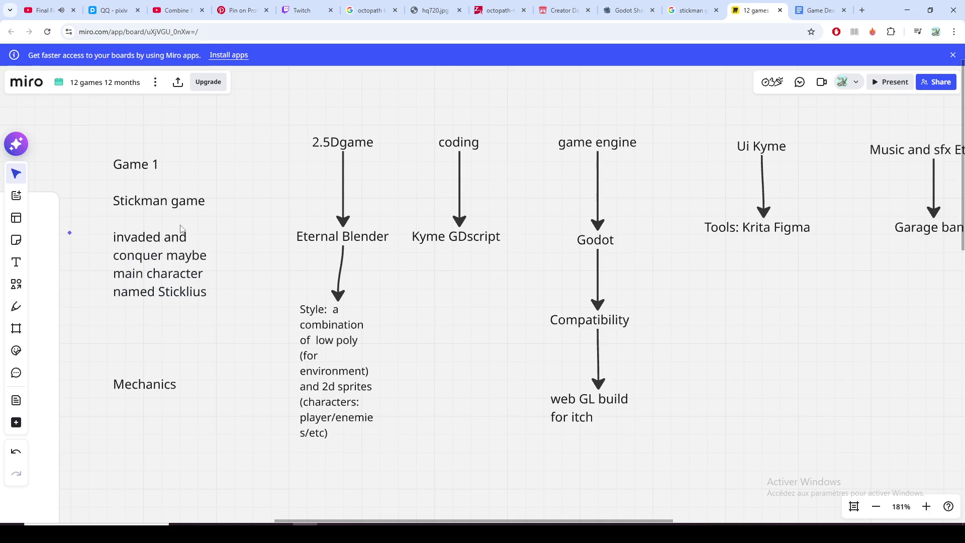
scroll(172, 251, left, 5)
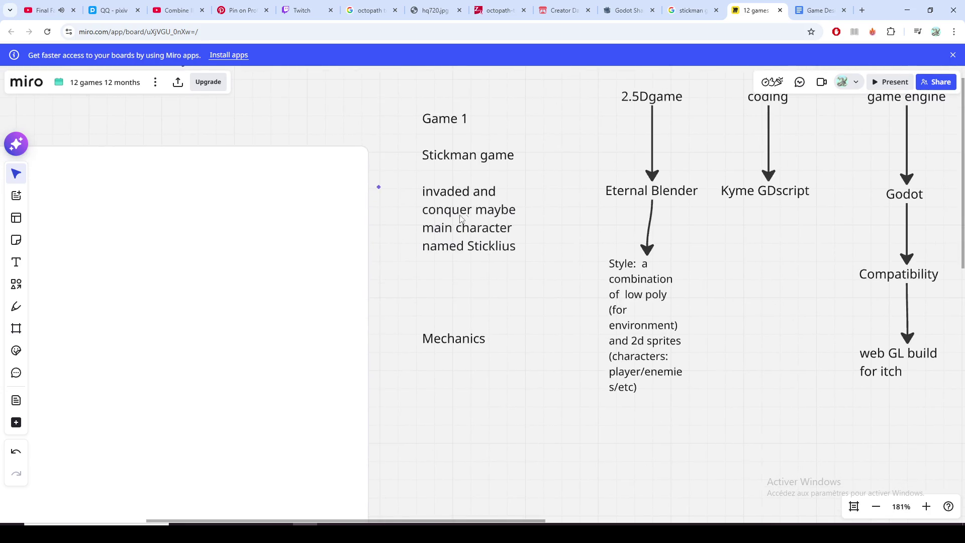
scroll(475, 223, left, 3)
scroll(533, 188, left, 2)
scroll(547, 196, left, 3)
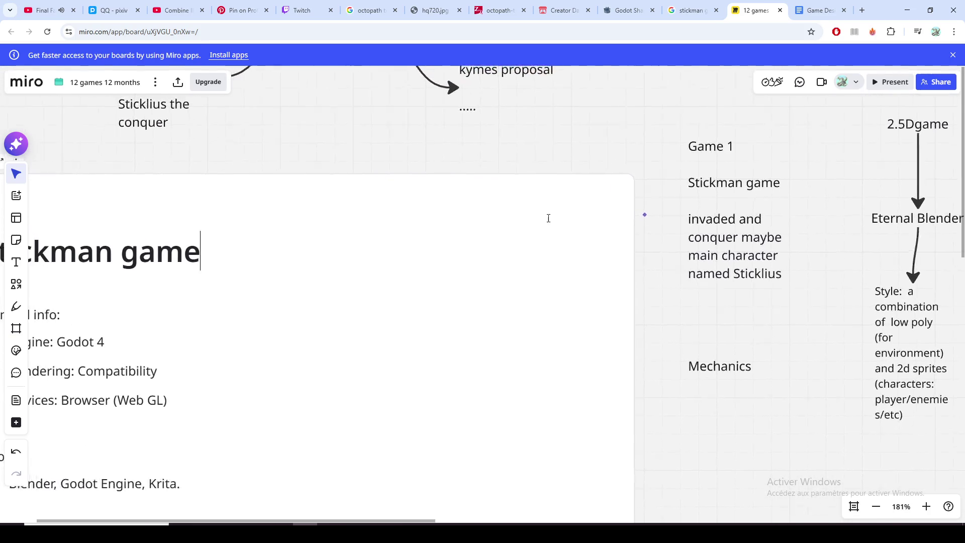
scroll(452, 118, left, 3)
scroll(485, 137, left, 1)
scroll(312, 131, left, 1)
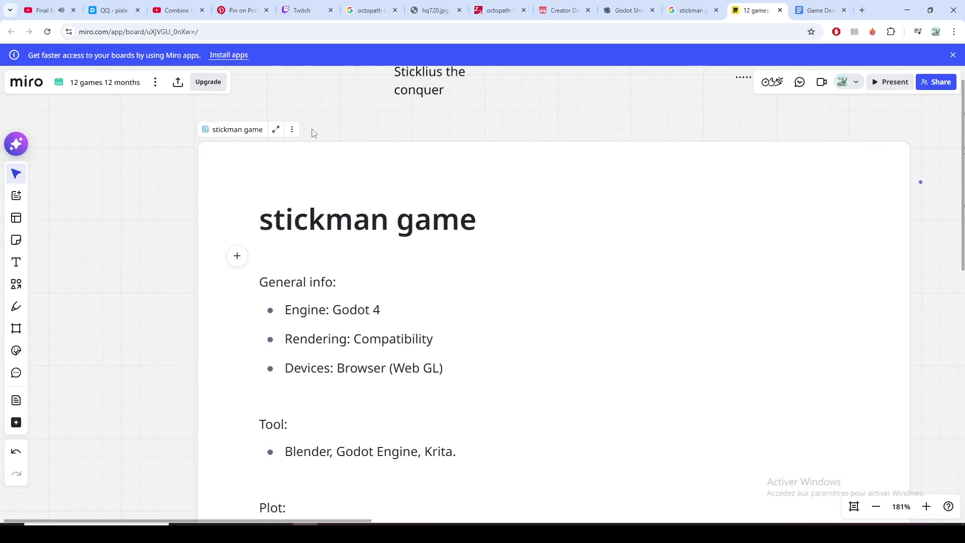
scroll(189, 189, down, 1)
scroll(200, 173, down, 3)
scroll(209, 157, left, 1)
scroll(209, 157, down, 2)
scroll(198, 151, down, 1)
scroll(206, 195, up, 1)
scroll(208, 196, up, 1)
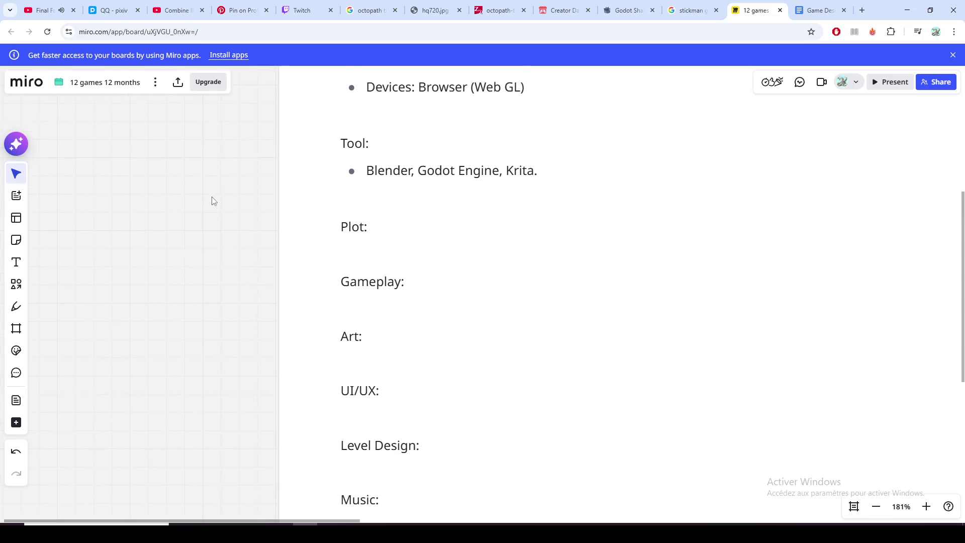
scroll(211, 200, up, 3)
scroll(225, 209, up, 2)
scroll(223, 209, up, 1)
scroll(614, 309, down, 2)
scroll(615, 309, up, 1)
scroll(614, 309, down, 2)
scroll(614, 310, down, 1)
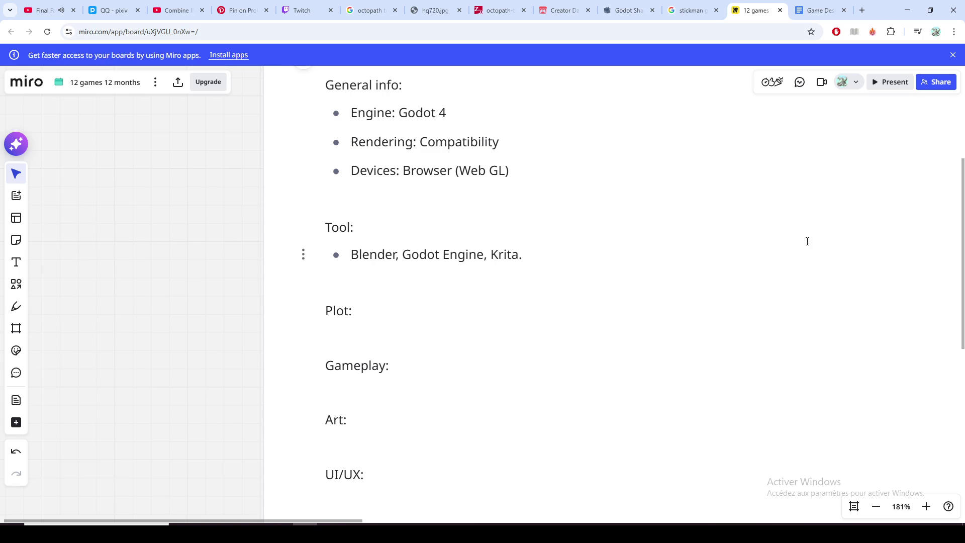
scroll(115, 224, up, 1)
Step: Add a fourth bullet 'Genre: Action, RTS' below the Devices line
click(534, 242)
key(Return)
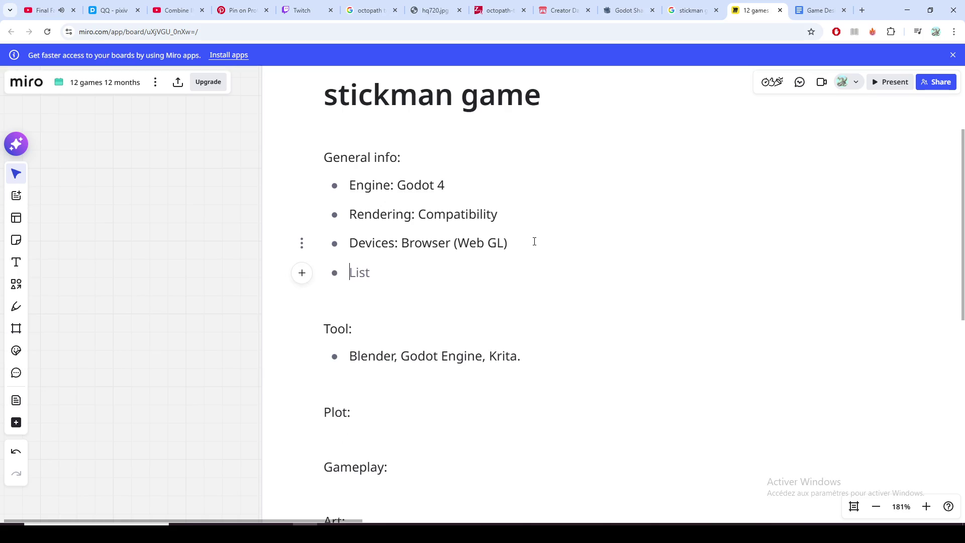
text(Genre: )
text(Action)
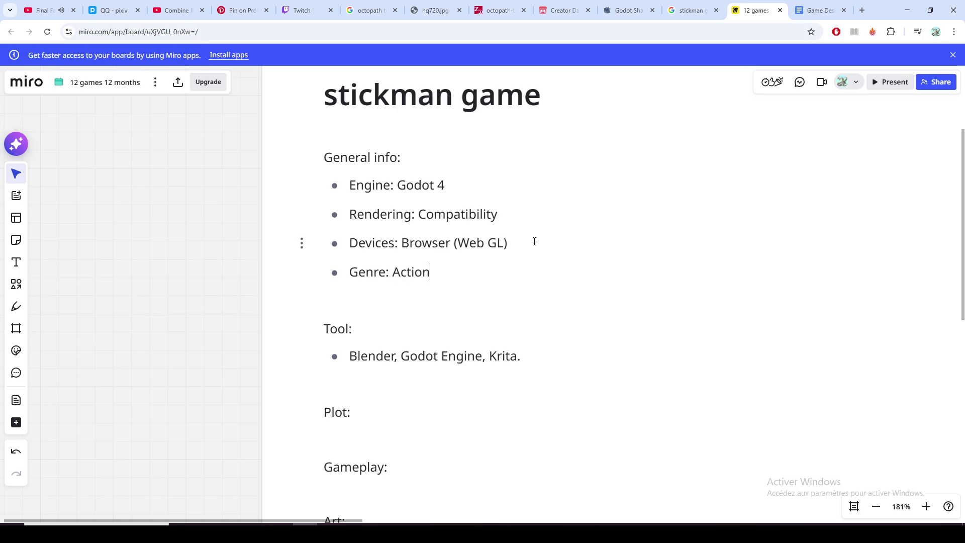
text(, )
text(RTS)
key(Left)
key(Left)
key(Left)
click(459, 271)
Step: Replace RTS so the Genre bullet reads 'Action, Button Smasher', with a new line below
double_click(446, 274)
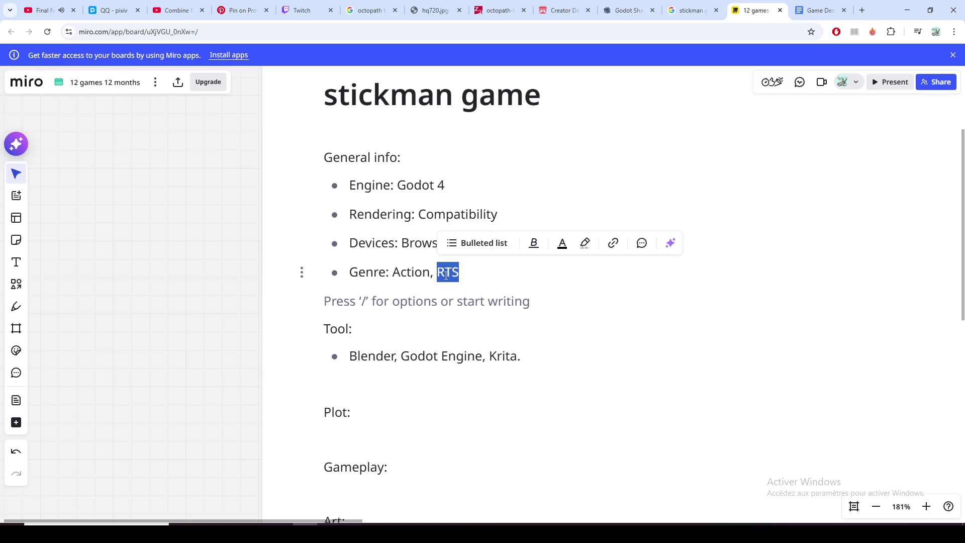
key(ctrl+z)
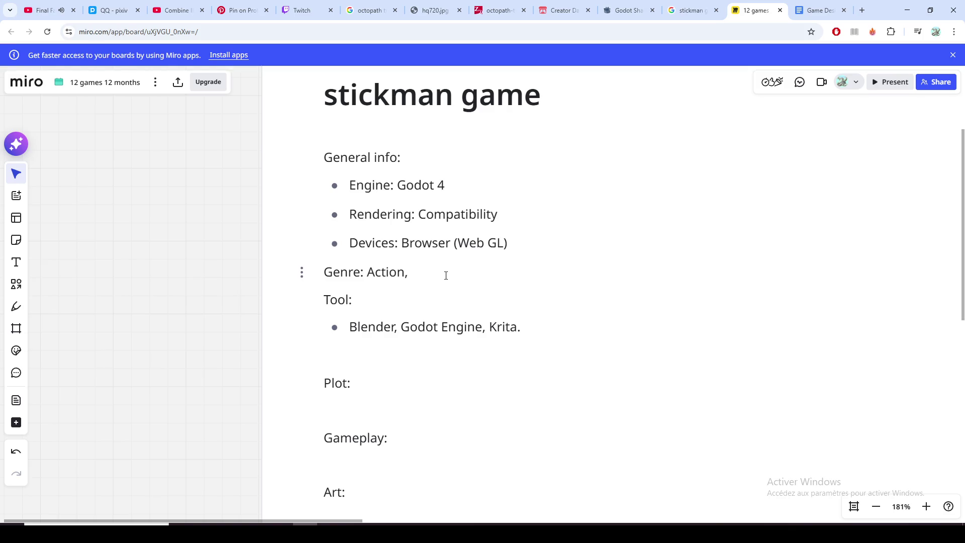
key(ctrl+shift+z)
key(ctrl+shift+z)
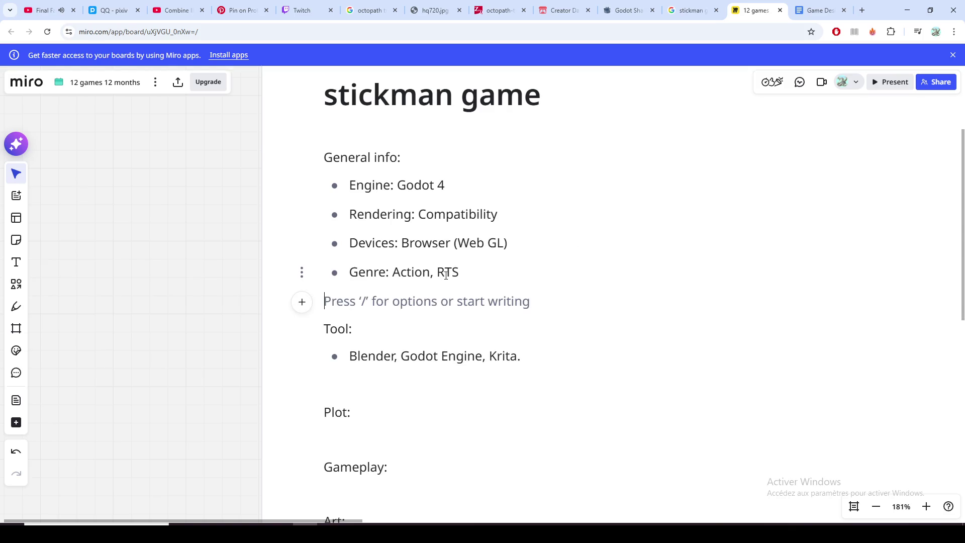
key(BackSpace)
key(BackSpace)
key(BackSpace)
key(BackSpace)
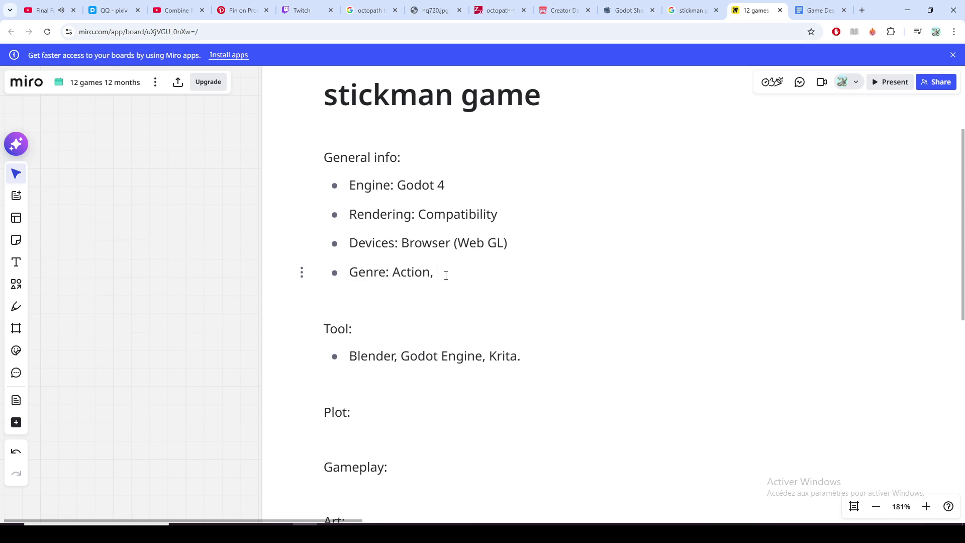
text(Button Smasher)
key(Return)
click(476, 328)
Step: Highlight the 'Button Smasher' text for review, then leave it as is
key(shift+Left)
key(shift+Left)
key(shift+Left)
key(shift+Left)
key(shift+Left)
key(shift+Left)
key(shift+Left)
key(Left)
drag(546, 277, 366, 274)
click(403, 273)
drag(540, 276, 437, 278)
click(539, 275)
drag(540, 275, 434, 273)
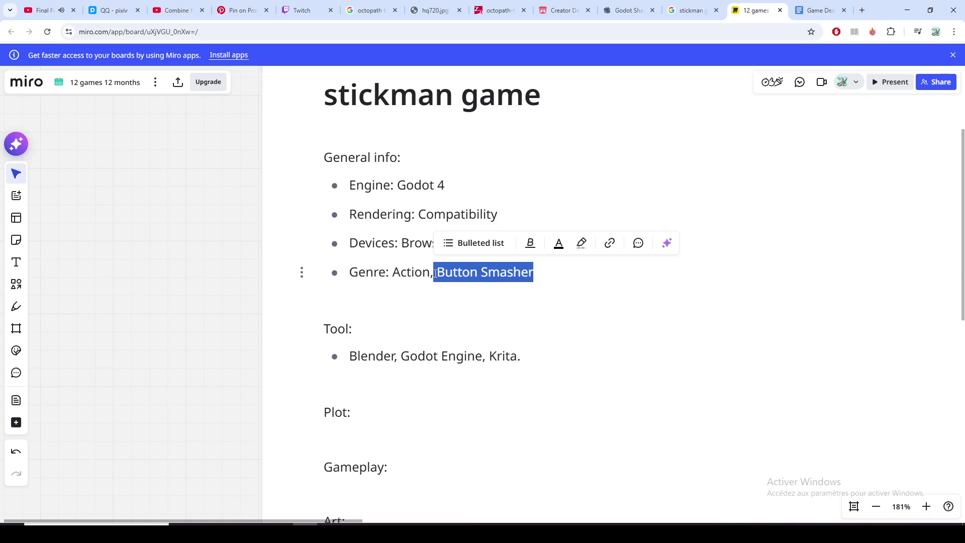
click(443, 349)
Step: Create an empty plain-text line under 'Plot:', undoing the accidental bullet
click(400, 335)
scroll(404, 348, down, 1)
scroll(404, 349, up, 1)
click(825, 381)
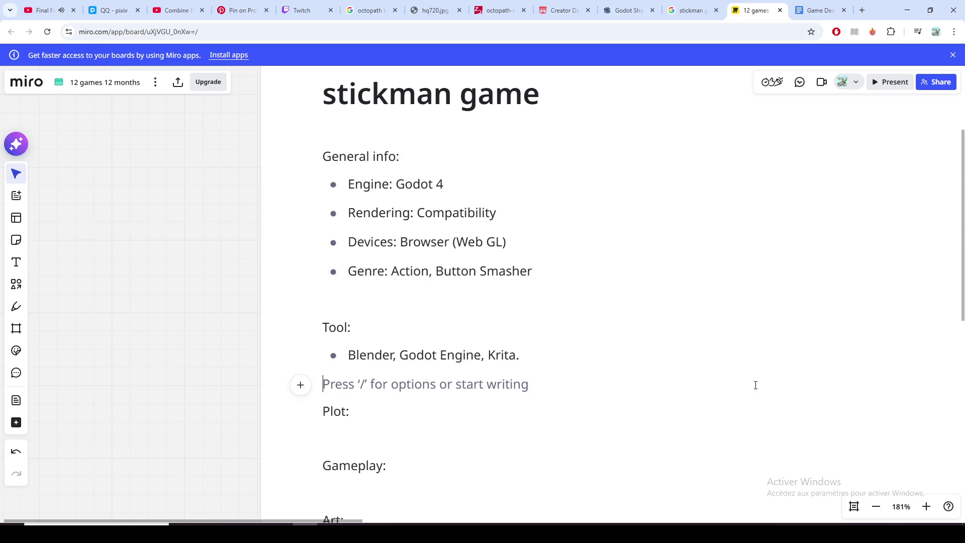
click(864, 369)
scroll(198, 259, down, 3)
scroll(209, 276, down, 3)
scroll(185, 363, up, 3)
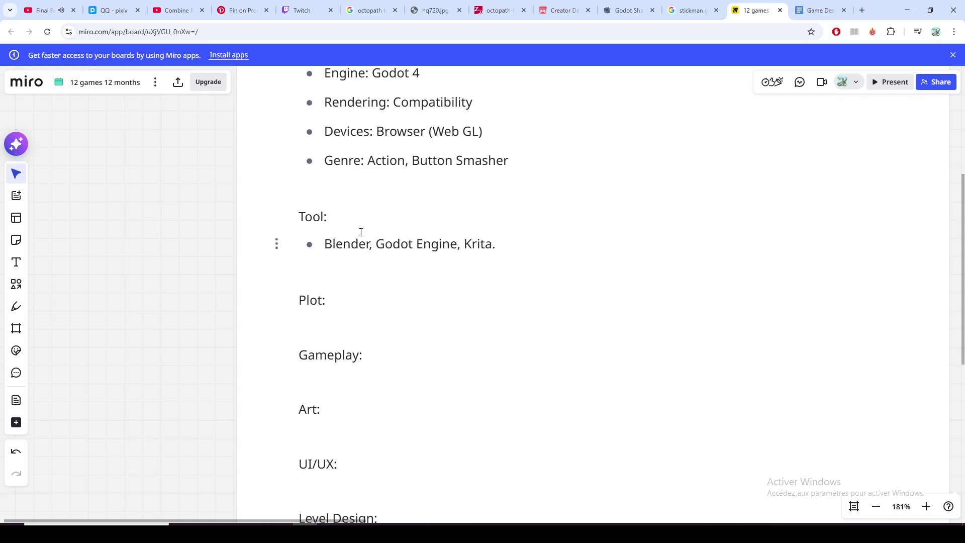
click(365, 214)
click(364, 328)
click(364, 302)
key(Return)
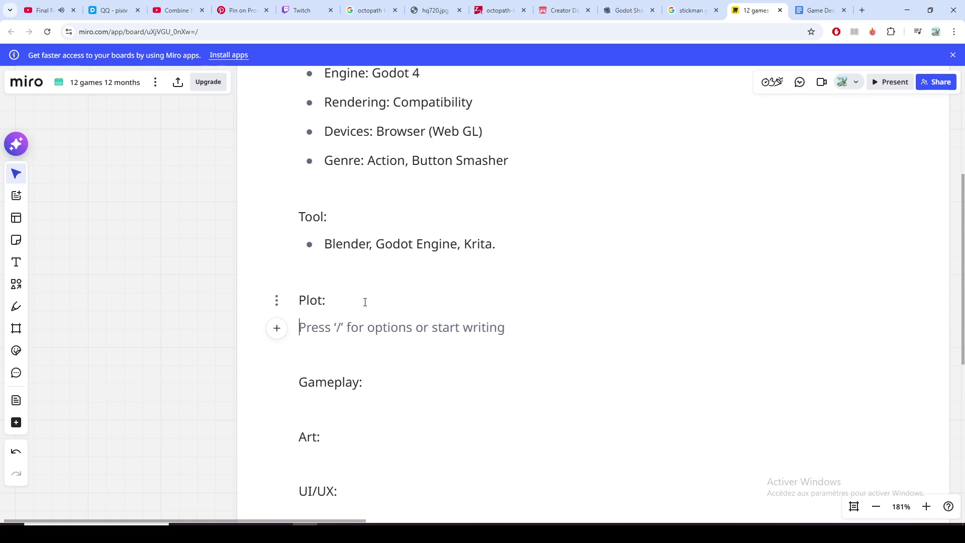
text(-)
key(BackSpace)
key(BackSpace)
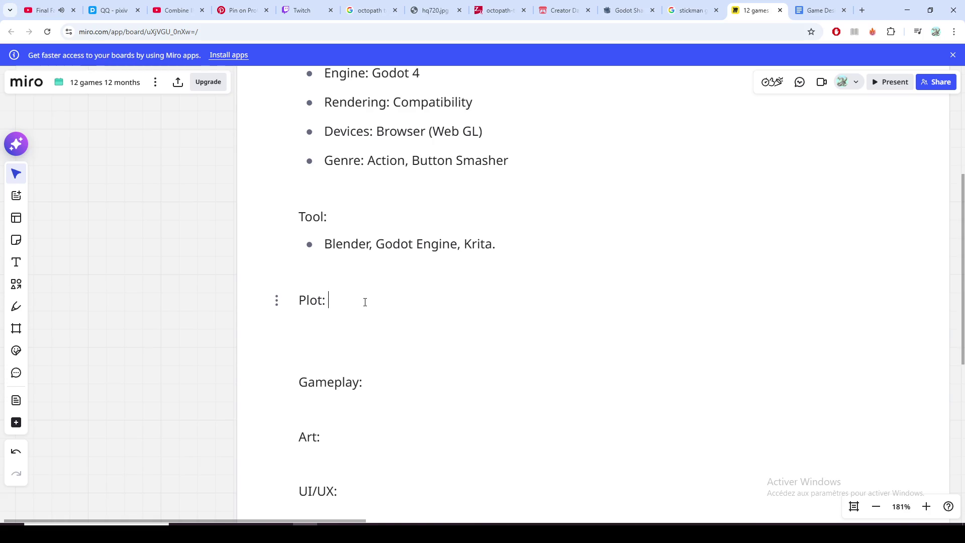
key(Return)
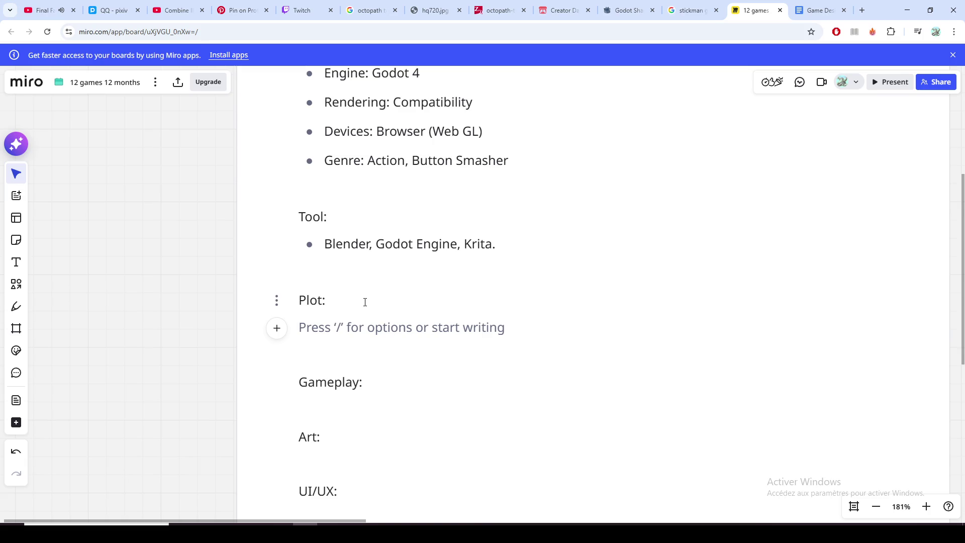
text(C)
Step: Write the plot opening about being teleported to an unknown land, fixing typos
key(BackSpace)
text(You are tr)
key(BackSpace)
text(eleported to a)
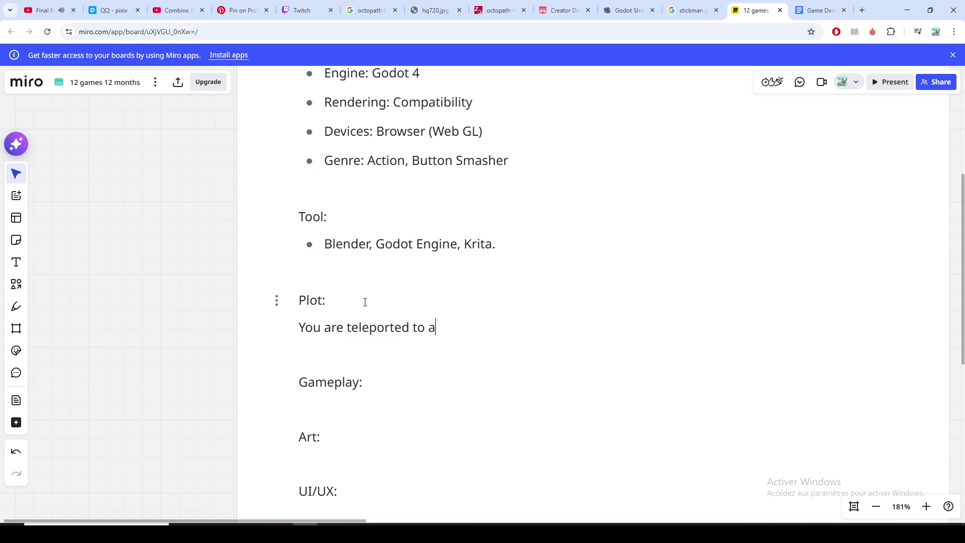
text(n unknown lan)
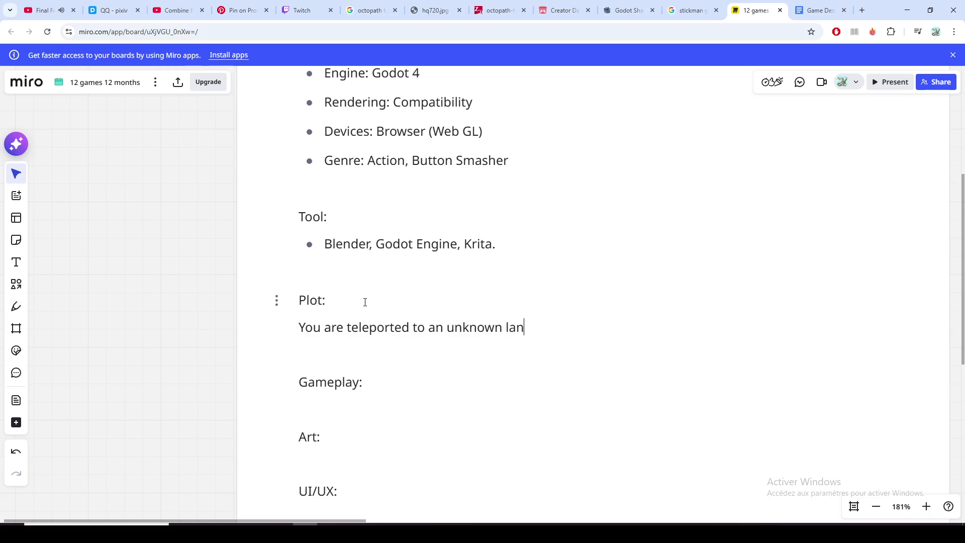
text(d)
text(, but its not ju)
key(BackSpace)
key(BackSpace)
text(you but also people for different)
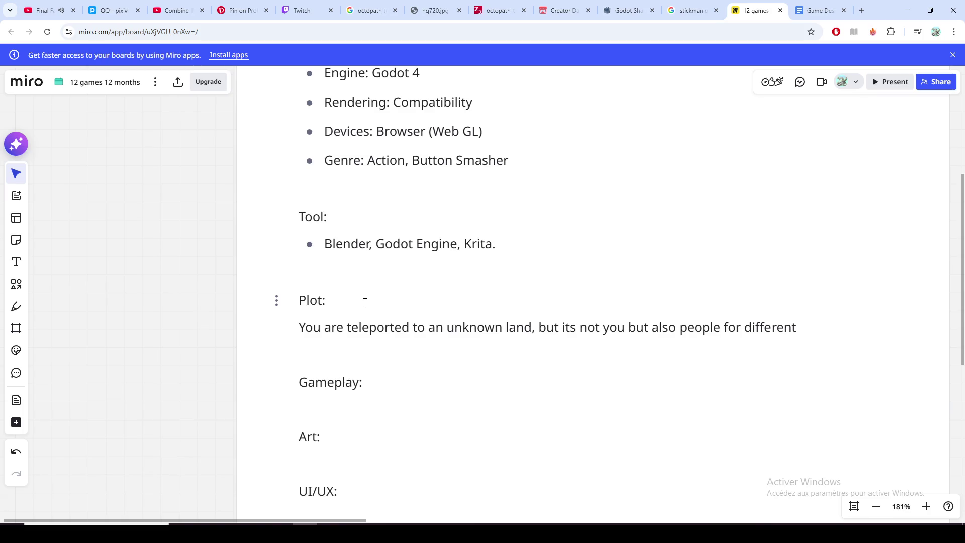
text( pa)
key(BackSpace)
text(lanets an )
text(eras)
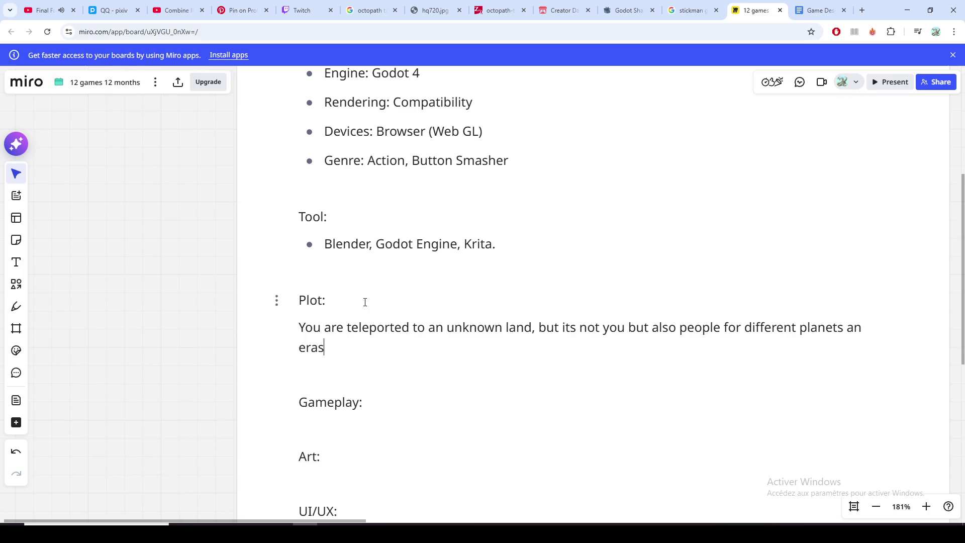
key(BackSpace)
key(BackSpace)
key(BackSpace)
key(BackSpace)
key(BackSpace)
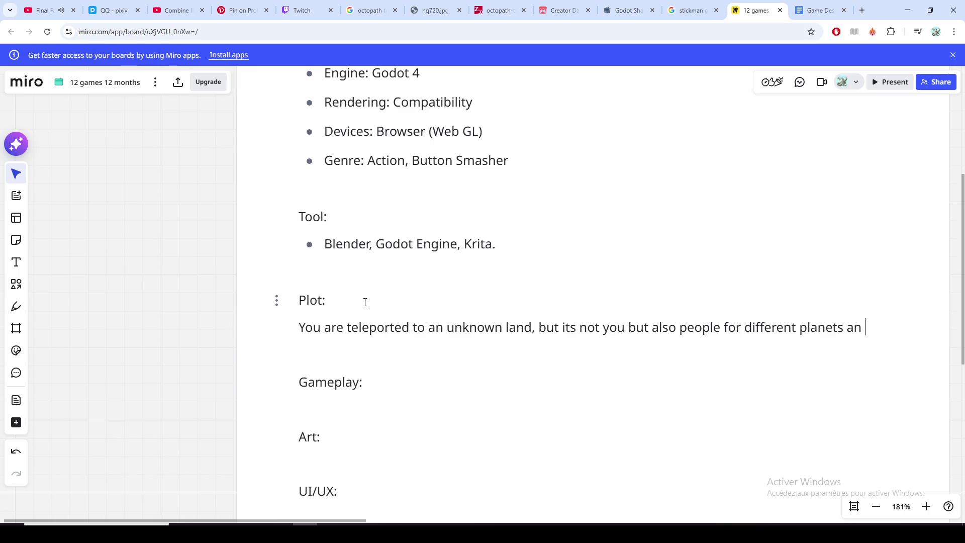
text(times)
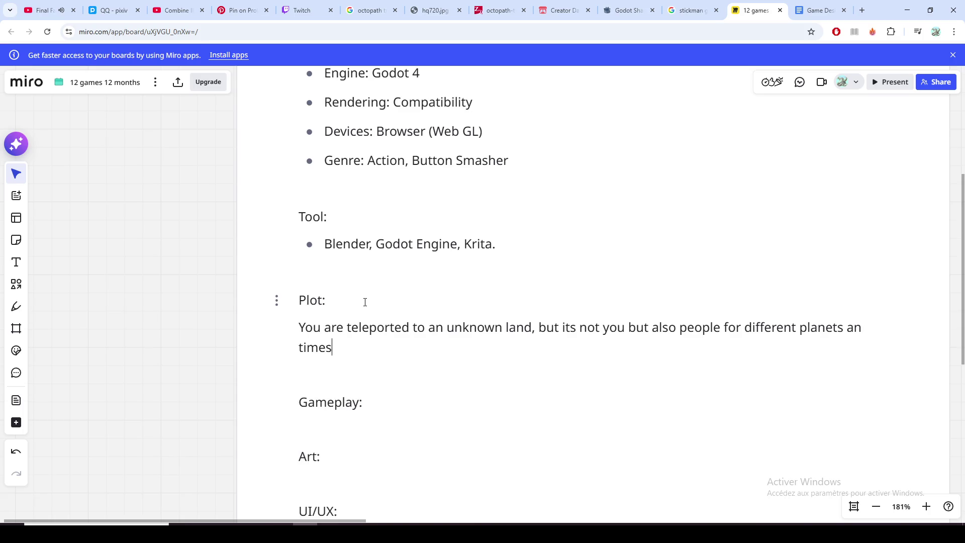
Step: Finish with the villages of creatures and 'your mission is to conquer them all.'
key(Home)
key(Left)
text(d)
key(Down)
key(BackSpace)
text(lines)
text( ())
text(spa)
text(ce )
text(men, )
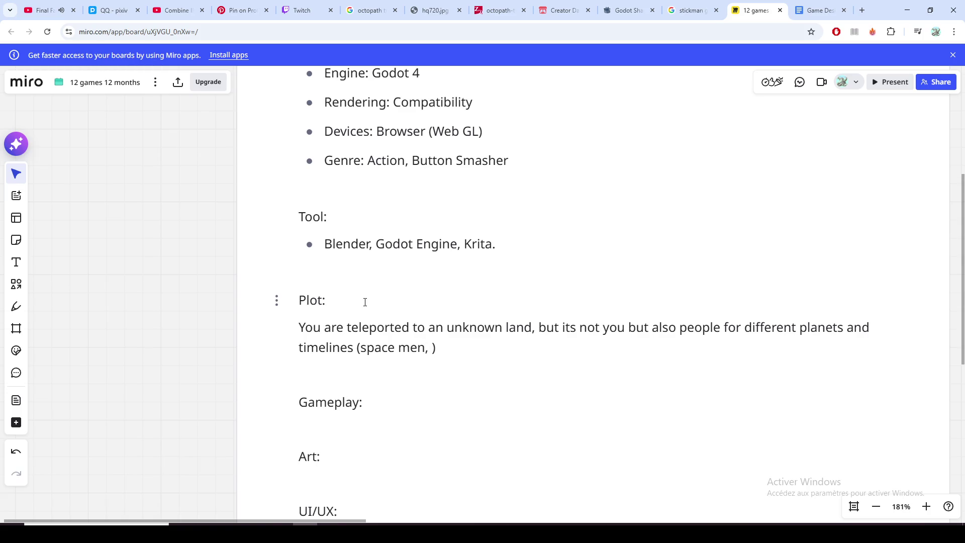
text(cavemen, )
text(knights, )
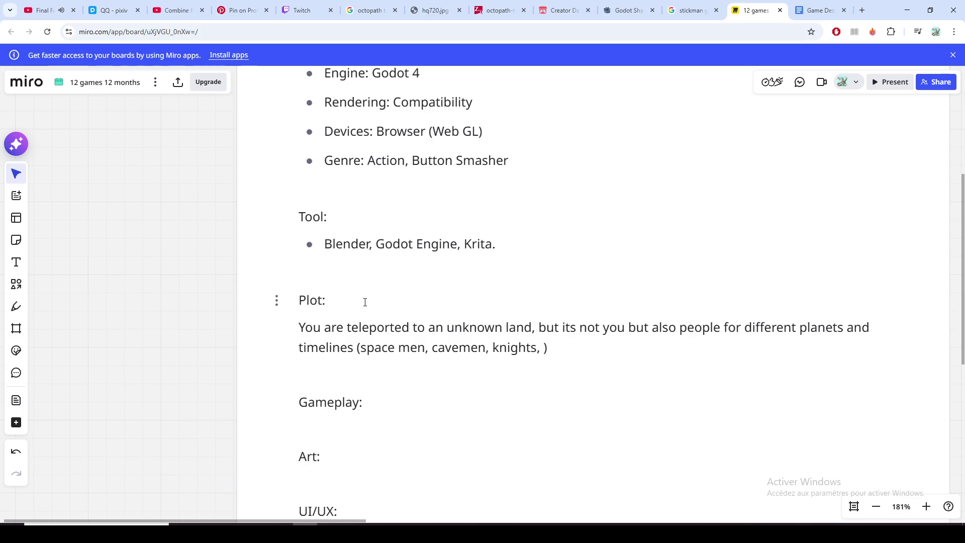
text(cyborgs,)
text( creatures)
key(Left)
key(Left)
key(Left)
key(Left)
text(weird)
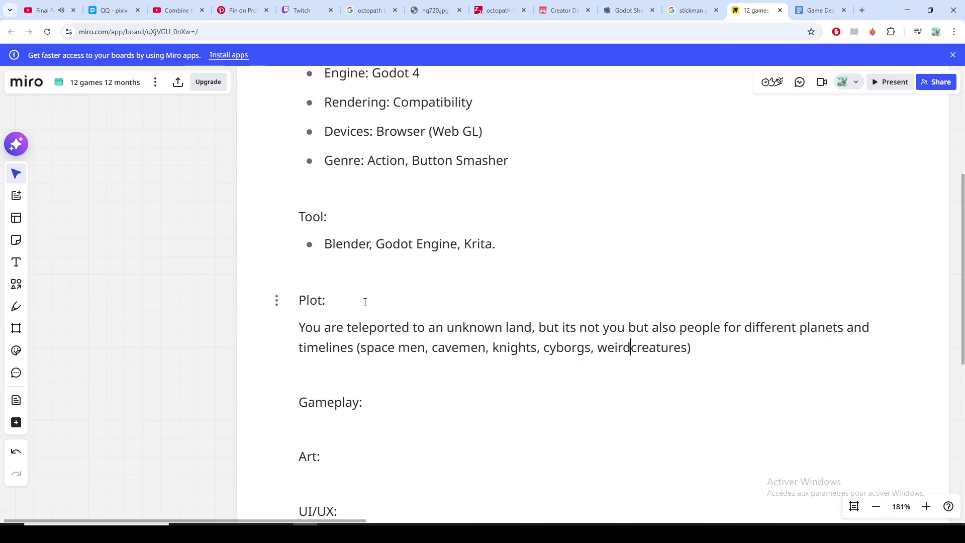
key(End)
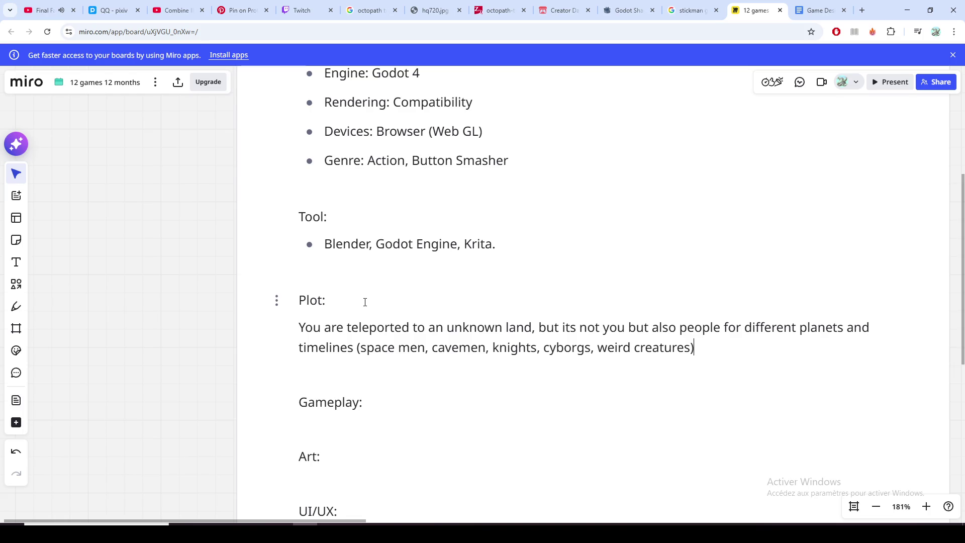
text(, )
text(ech)
key(BackSpace)
key(BackSpace)
text(ach )
text(type on their own villages, your mis)
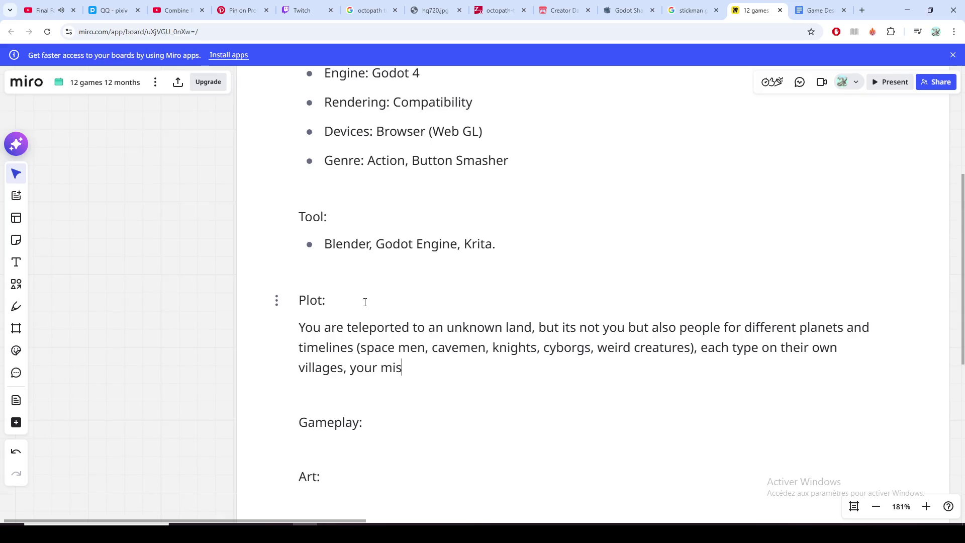
text(sion)
text( is to conquer )
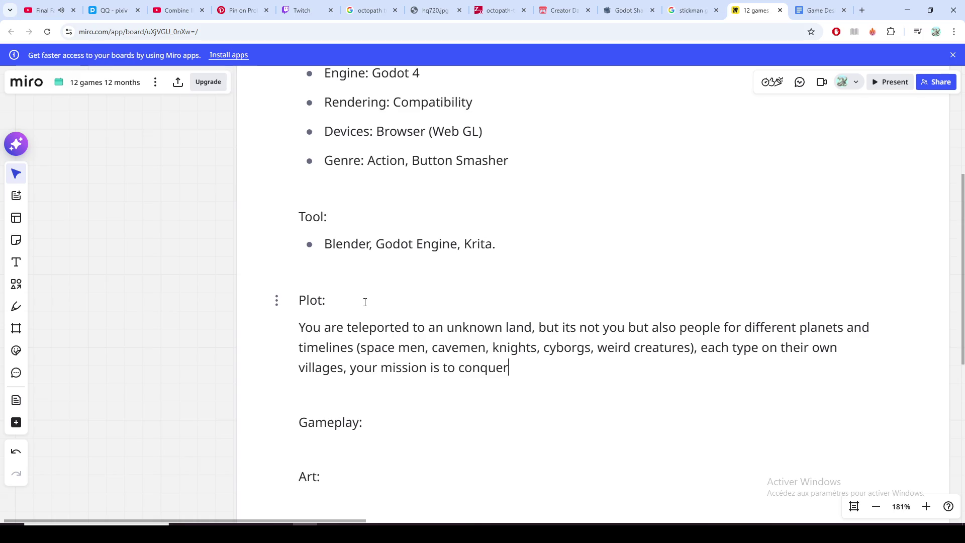
text(them all.)
click(418, 328)
Step: Rewrite the ending so a voice in your head says 'CONQUER ALL.', then a blank line
click(534, 328)
click(350, 368)
drag(351, 370, 455, 369)
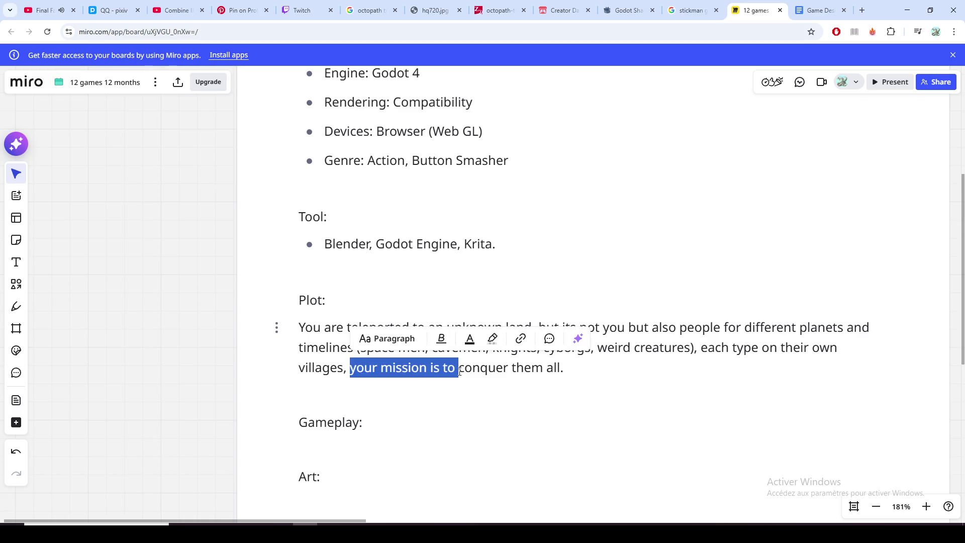
text(you hear a voice in your head:)
key(shift+End)
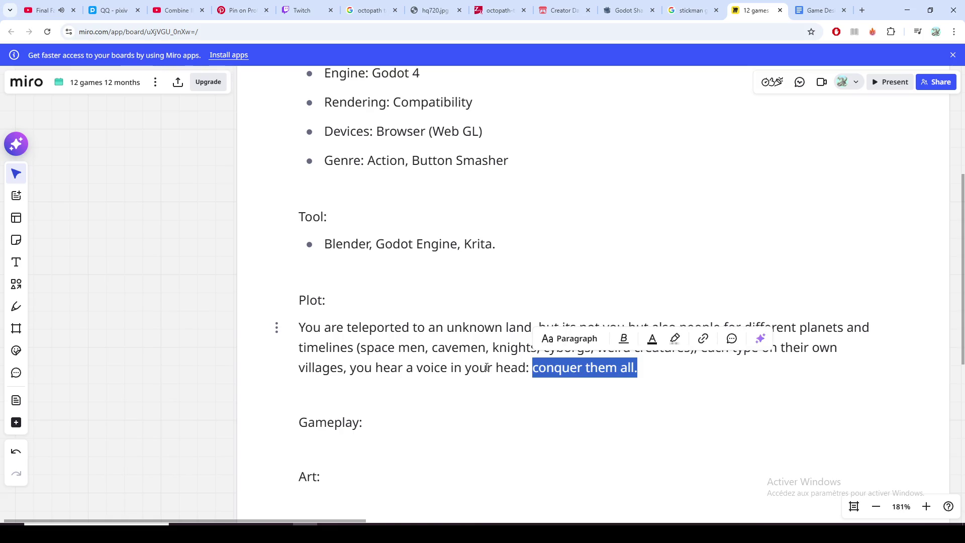
text(CONQUER )
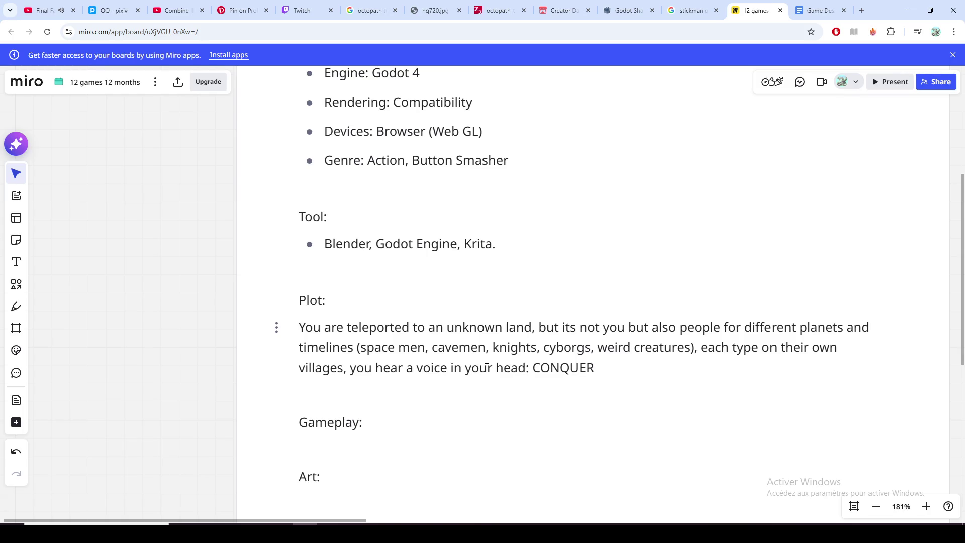
text(ALL.)
key(Return)
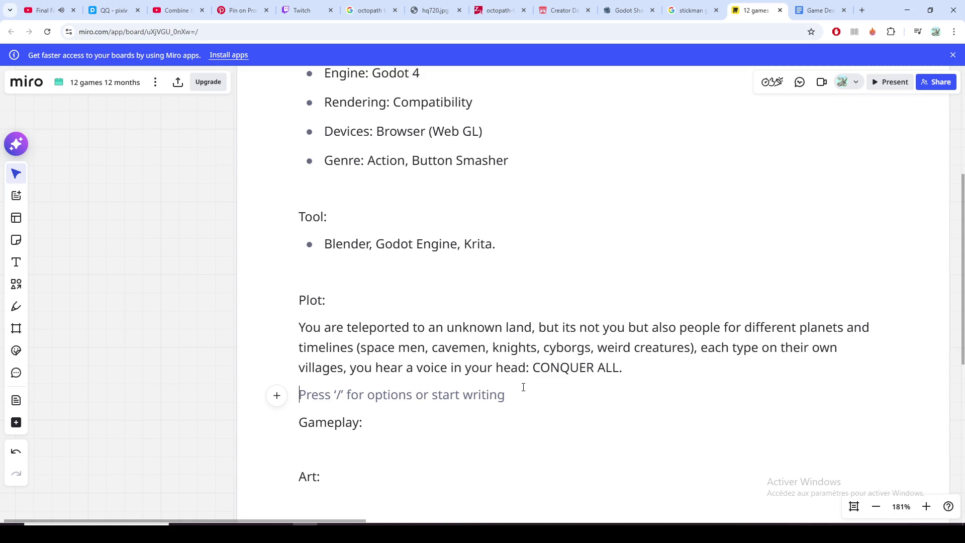
Step: Under Gameplay:, write the progression line 'caveman -> knight ->'
click(510, 418)
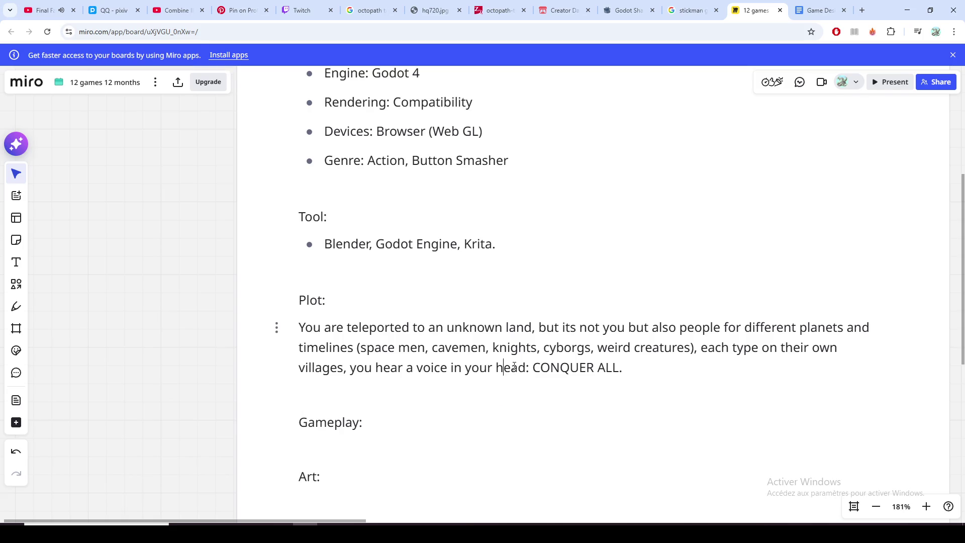
click(486, 343)
click(445, 327)
scroll(434, 348, down, 1)
click(382, 419)
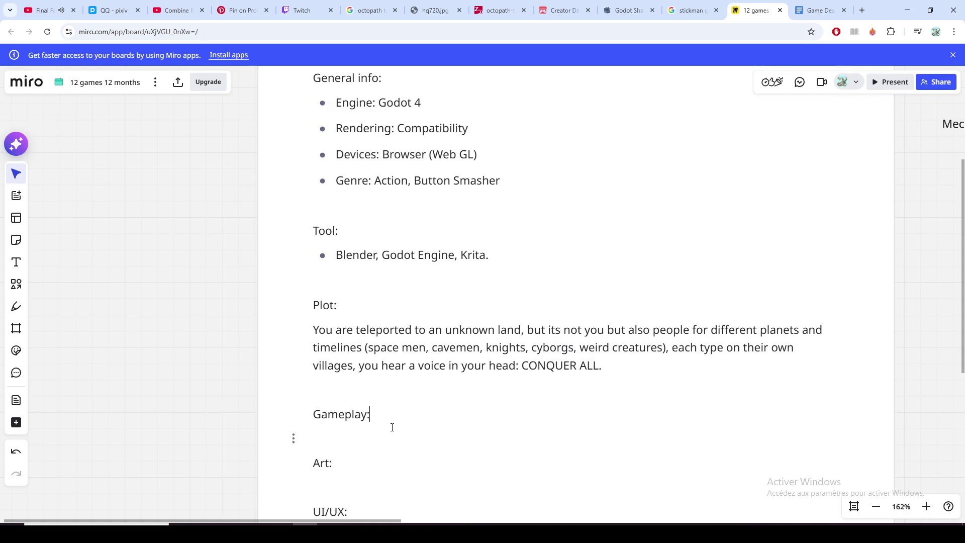
key(Return)
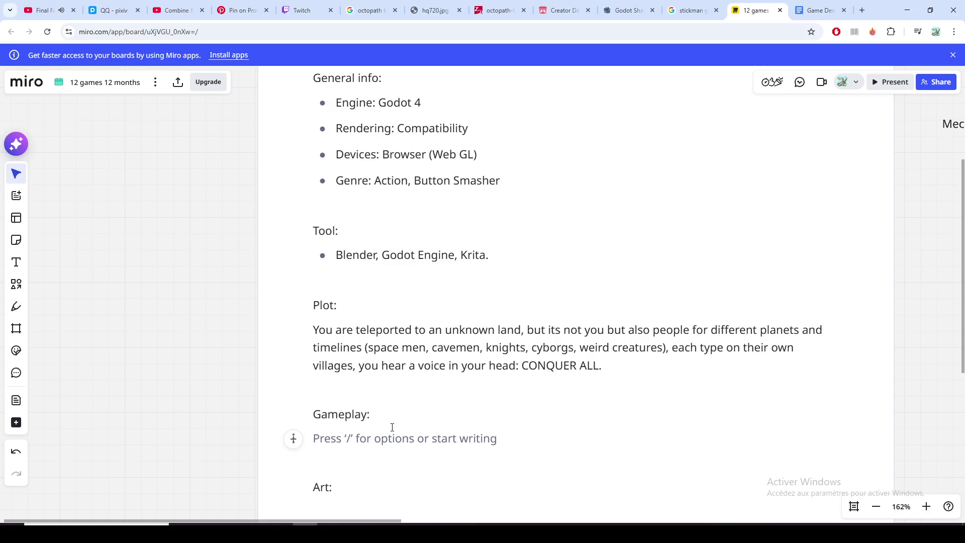
text(-)
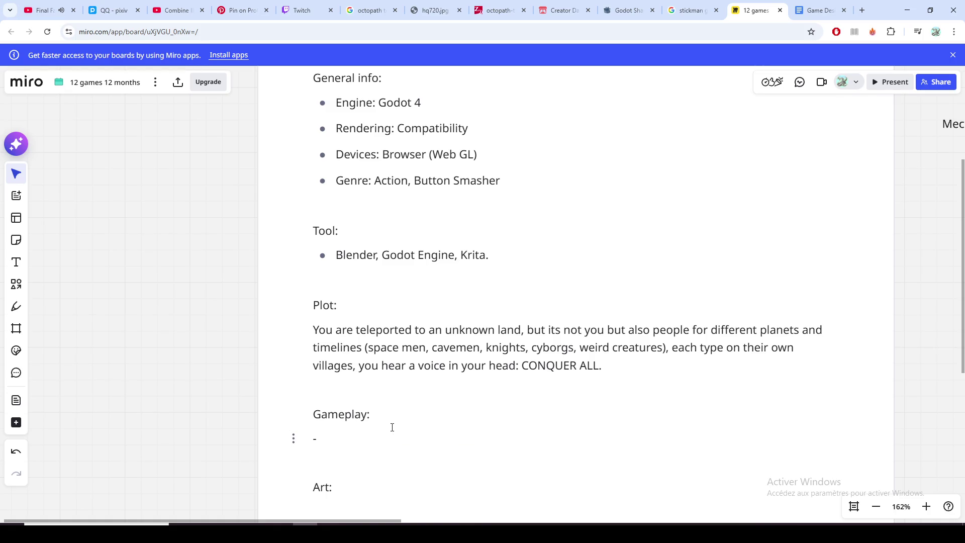
text(>)
text(cavemen)
key(BackSpace)
key(BackSpace)
text(an -> )
text(knight ->)
Step: Switch to the Octopath Traveler image results and dismiss the IGN trailer page
click(393, 428)
click(370, 10)
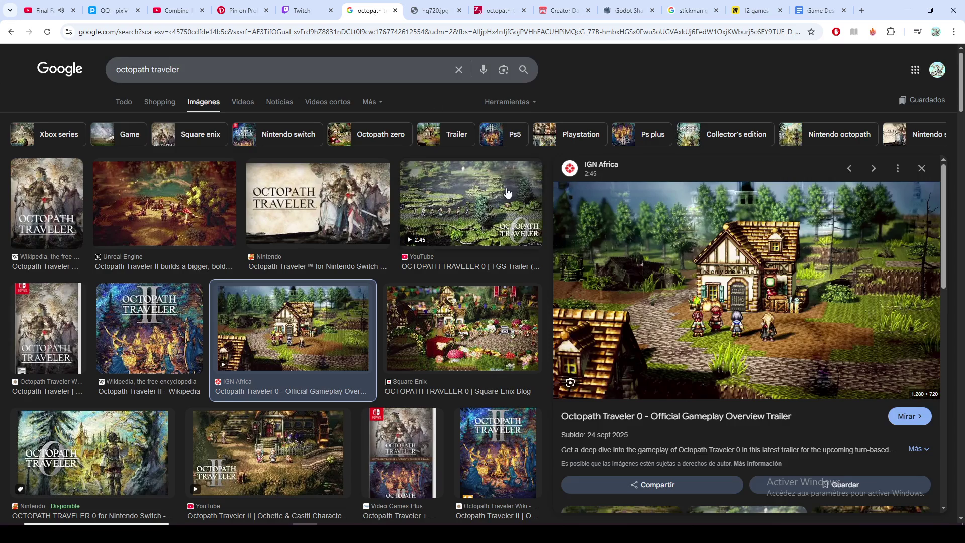
click(806, 303)
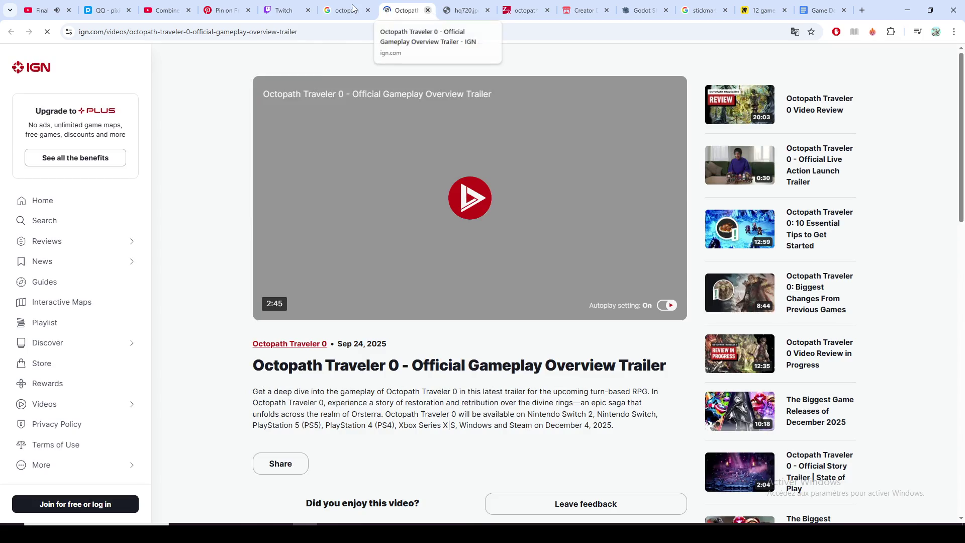
click(428, 10)
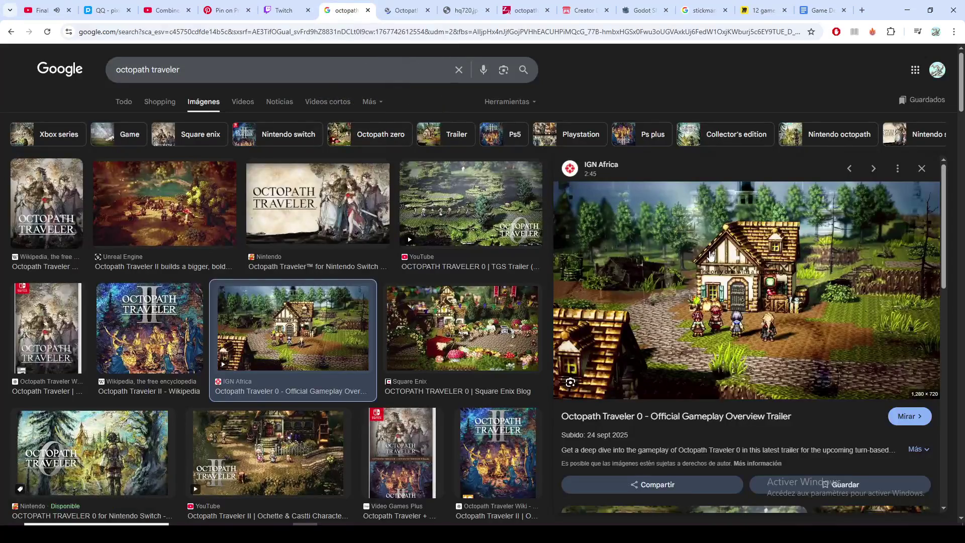
Step: Open the trailer preview image full-size in a new tab and copy it
right_click(710, 378)
click(766, 385)
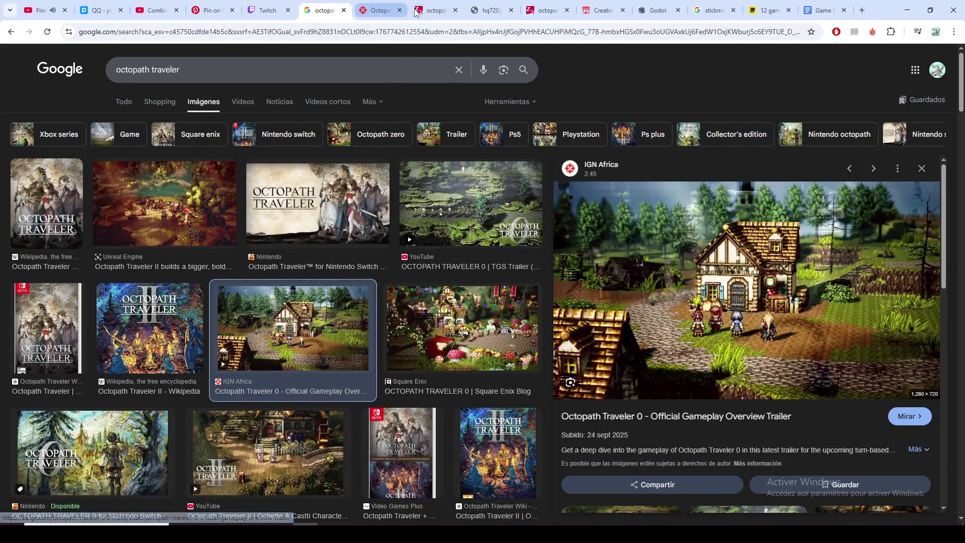
click(427, 10)
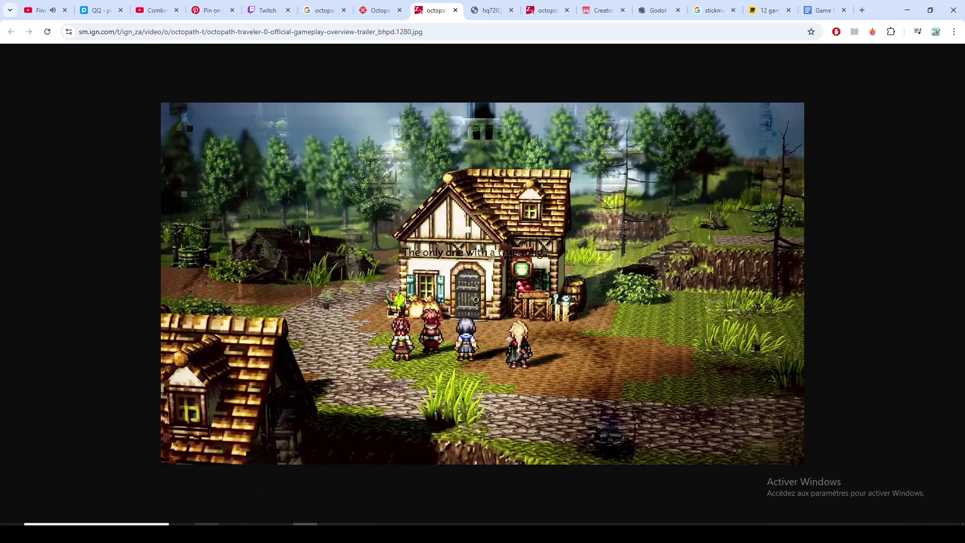
right_click(409, 261)
click(451, 299)
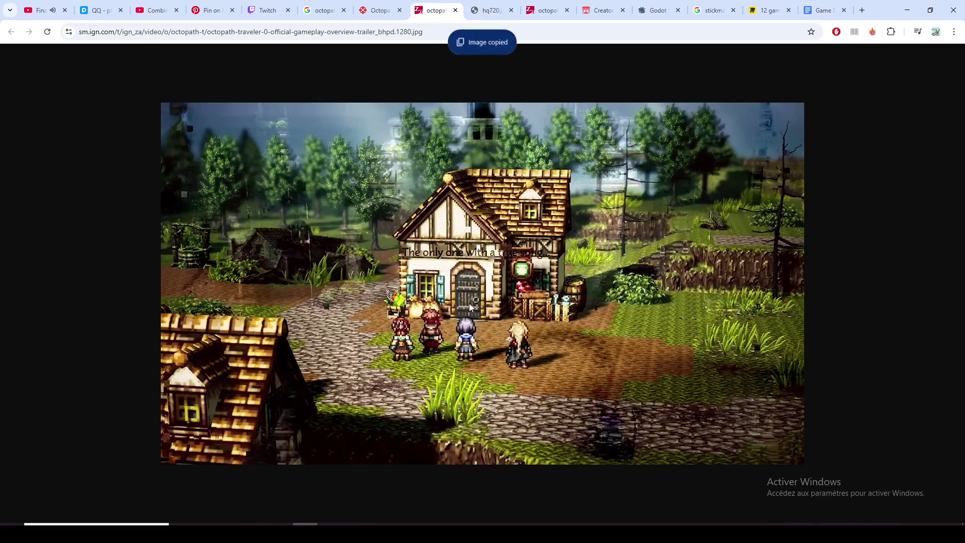
Step: Close the leftover IGN, Google Images and Octopath image pages in Chrome
click(400, 9)
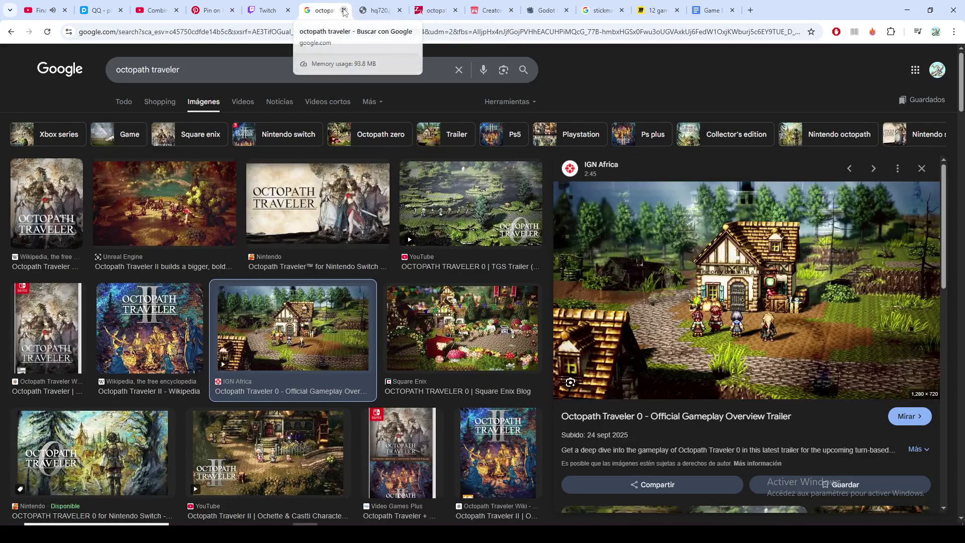
click(343, 10)
click(343, 10)
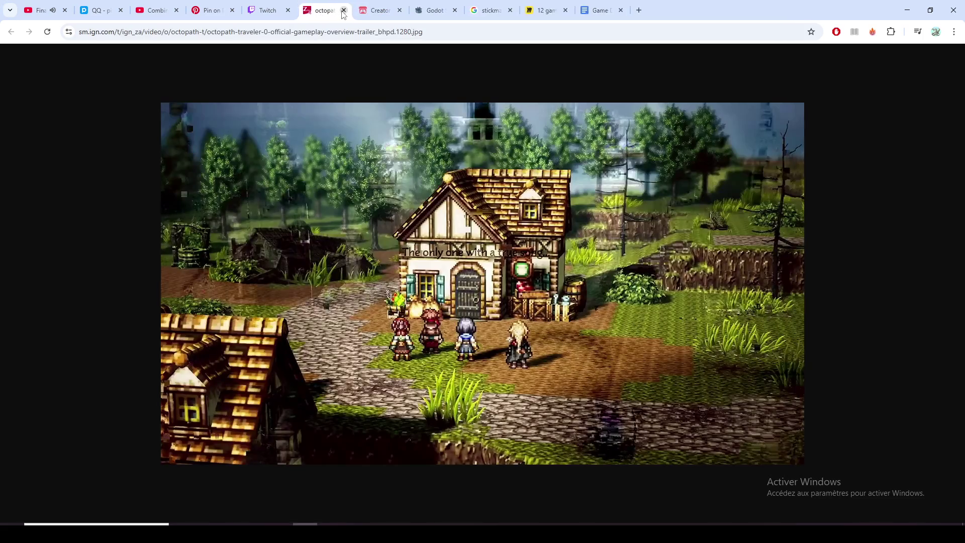
click(344, 10)
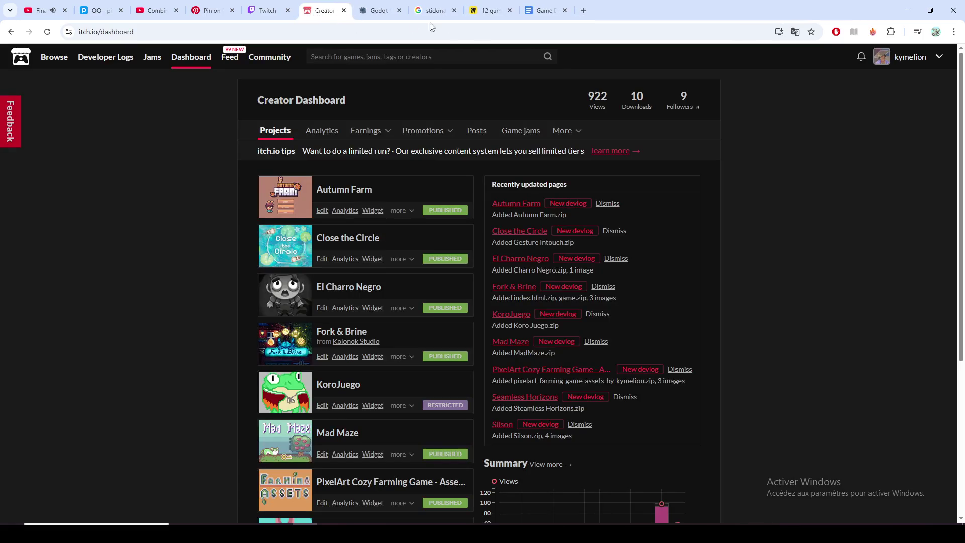
Step: Return to the '12 games 12 months' Miro board via the game design document
click(552, 10)
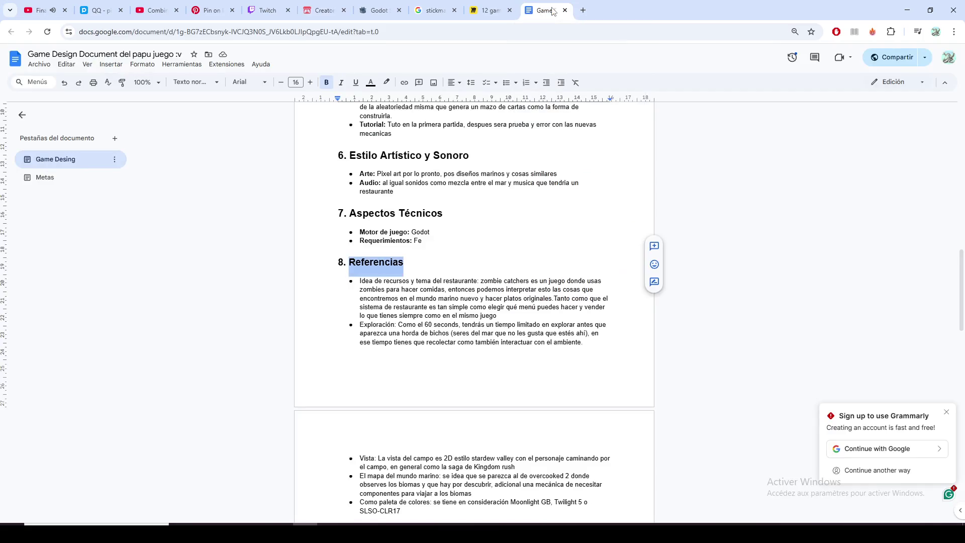
click(705, 10)
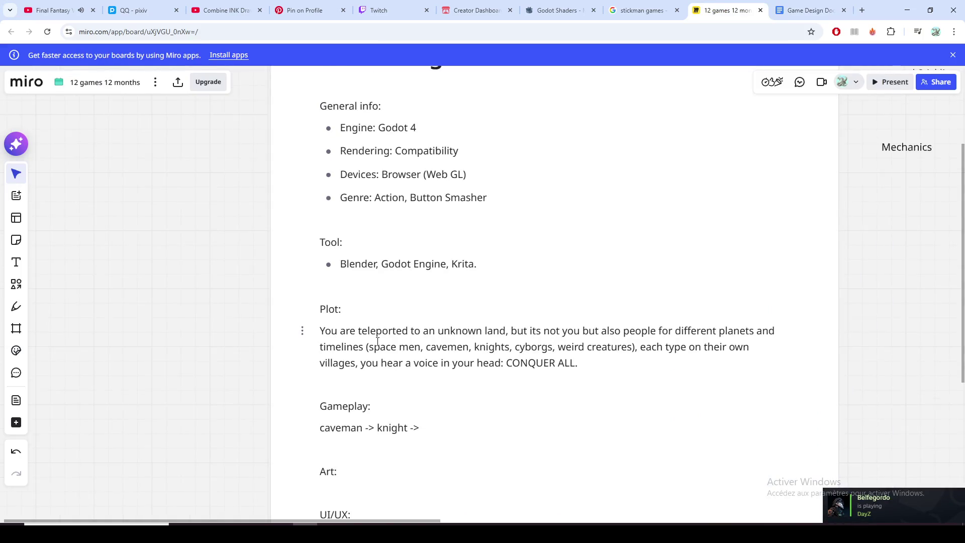
scroll(219, 317, down, 5)
scroll(234, 249, down, 3)
scroll(233, 249, up, 2)
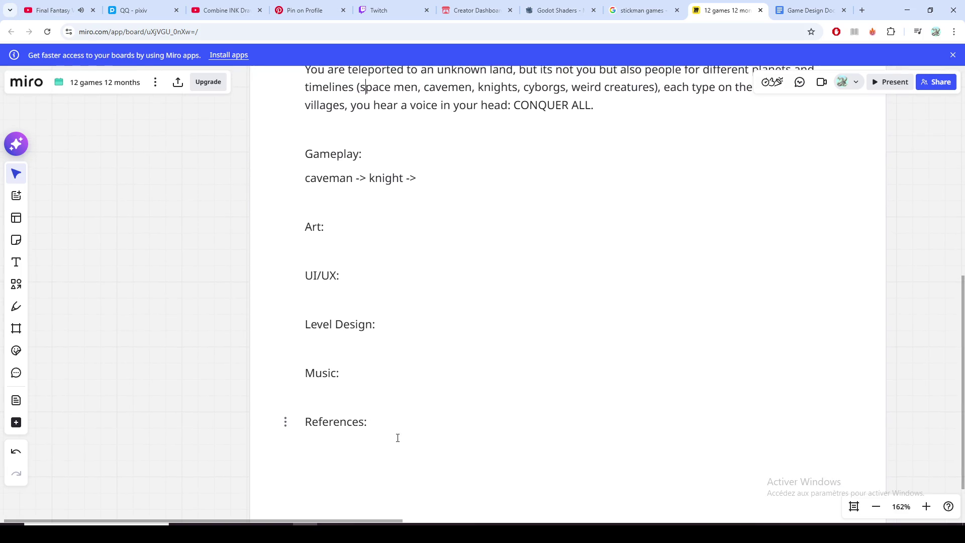
Step: Add 'Camera view and envorment' under References and paste the copied village screenshot below it
click(412, 431)
key(Return)
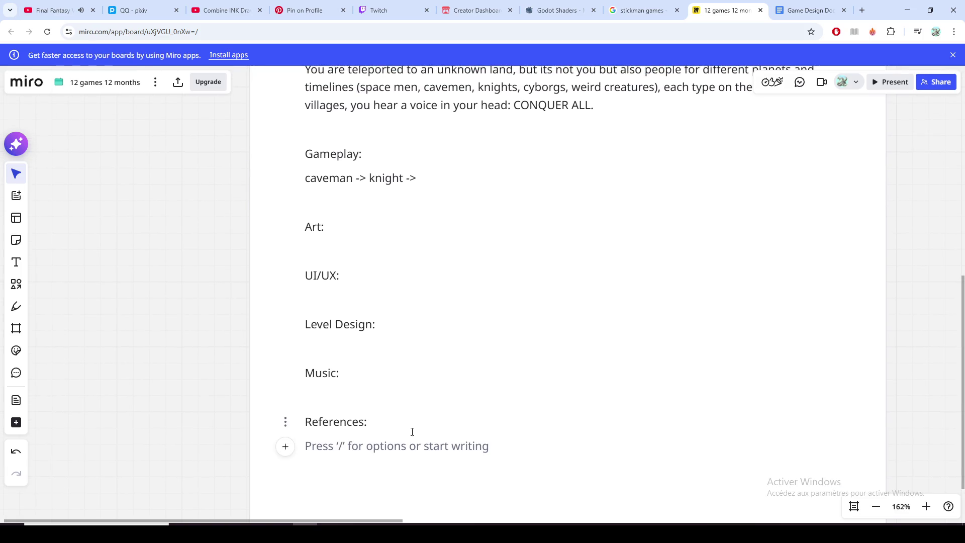
text(Camera )
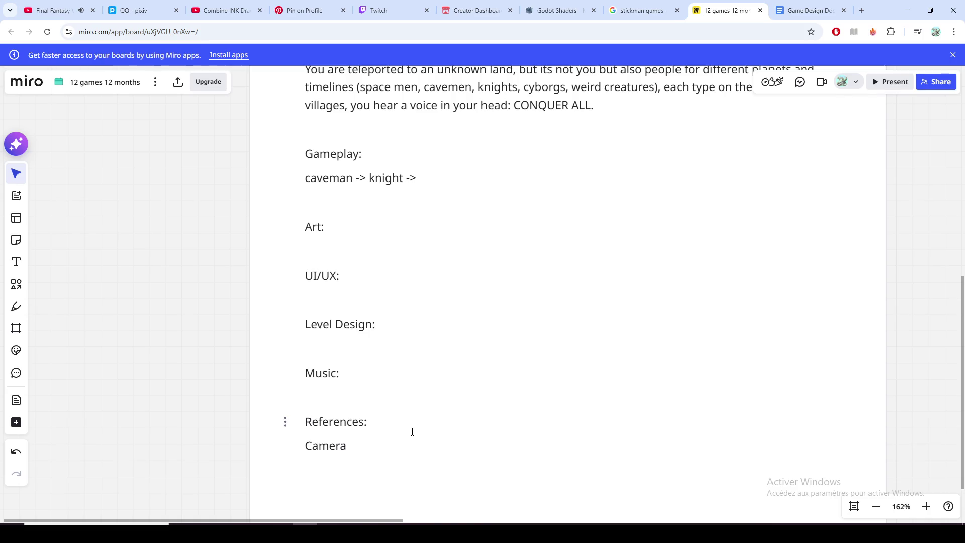
text(Angle )
text(and)
double_click(365, 445)
text(view)
text(e)
text(nvi)
text(orment)
key(ctrl+v)
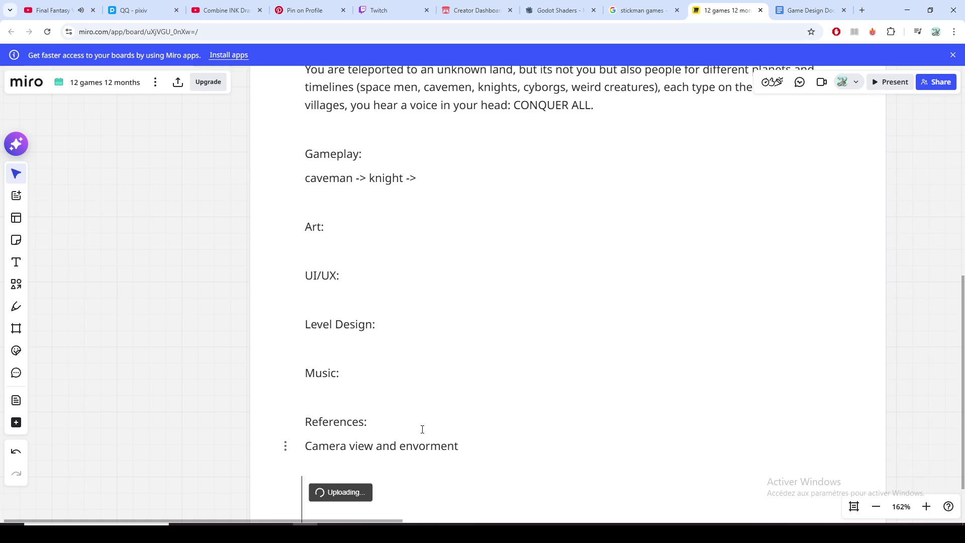
scroll(354, 408, down, 2)
scroll(354, 408, down, 3)
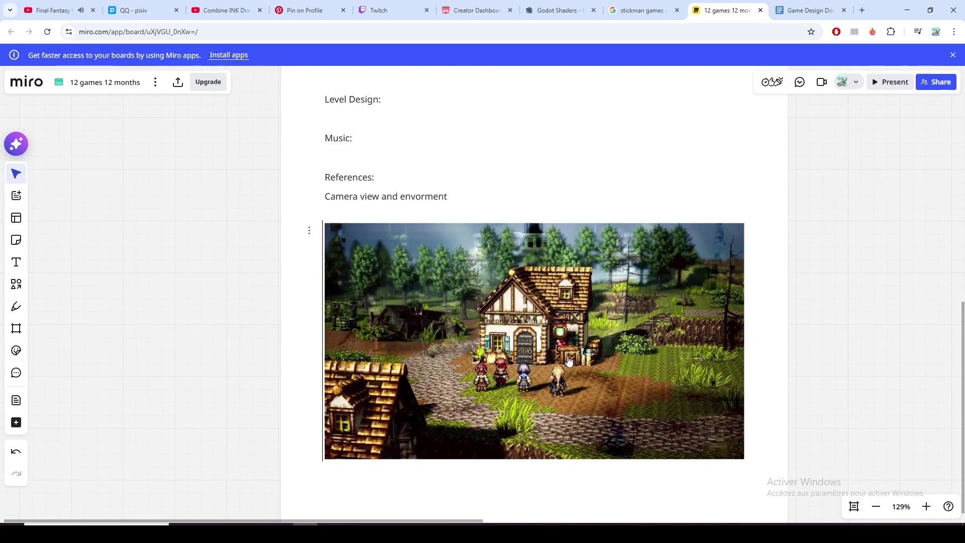
click(728, 433)
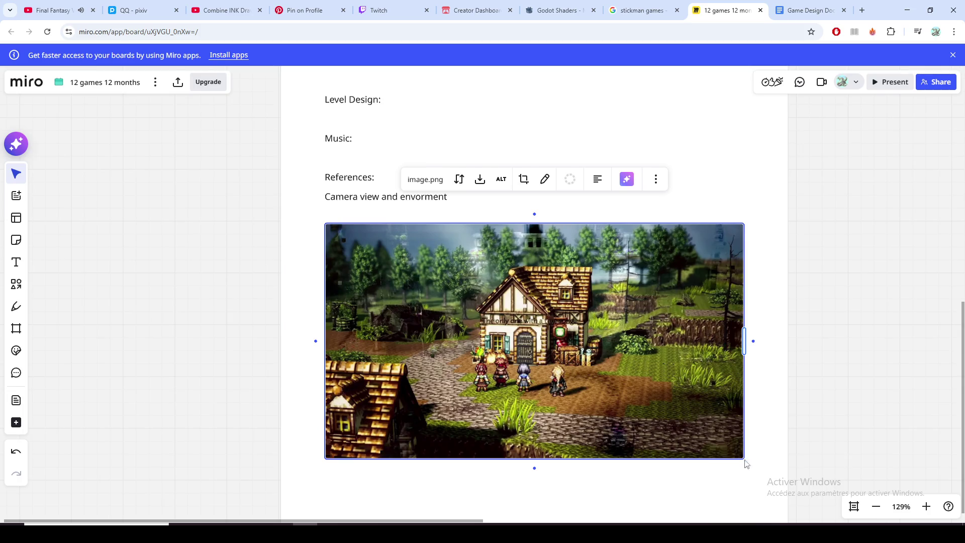
drag(754, 344, 719, 334)
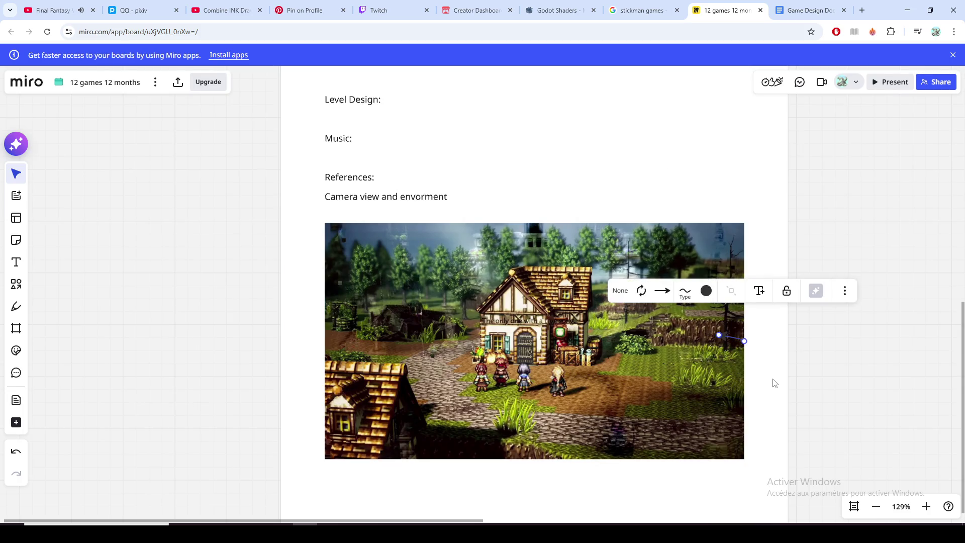
key(ctrl+z)
click(400, 377)
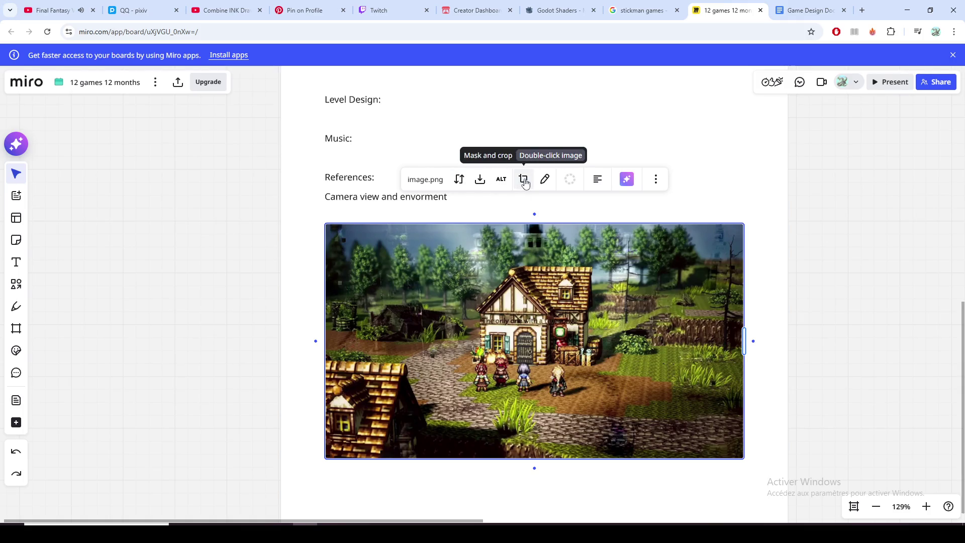
click(656, 179)
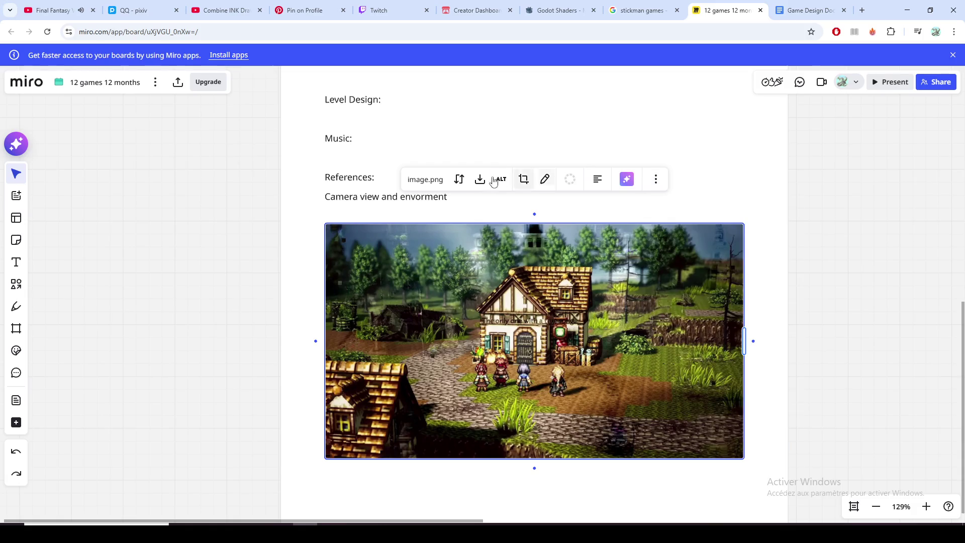
Step: Custom-crop the village image to the house and the four characters in front of it
click(524, 179)
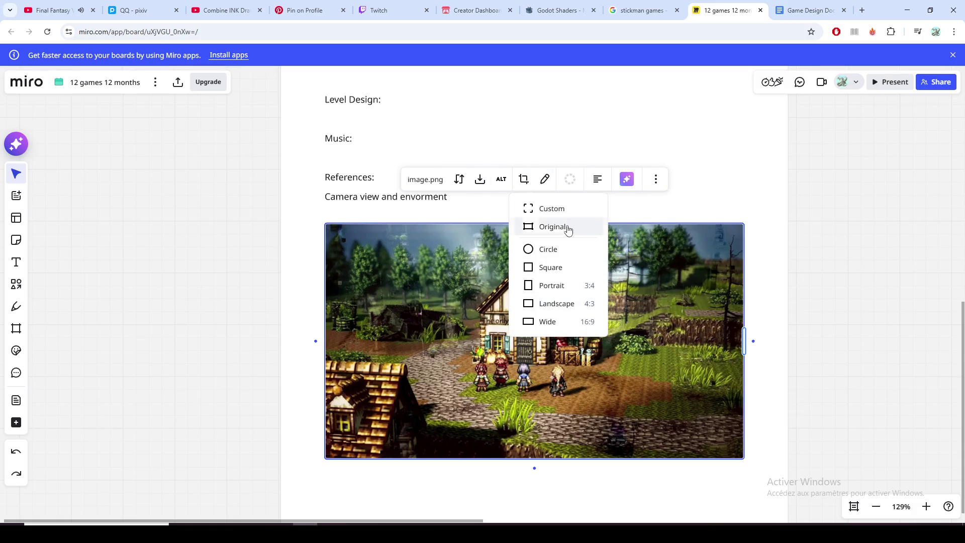
click(551, 208)
mouse_move(743, 457)
mouse_down()
mouse_move(663, 411)
mouse_move(625, 429)
mouse_move(613, 416)
mouse_up()
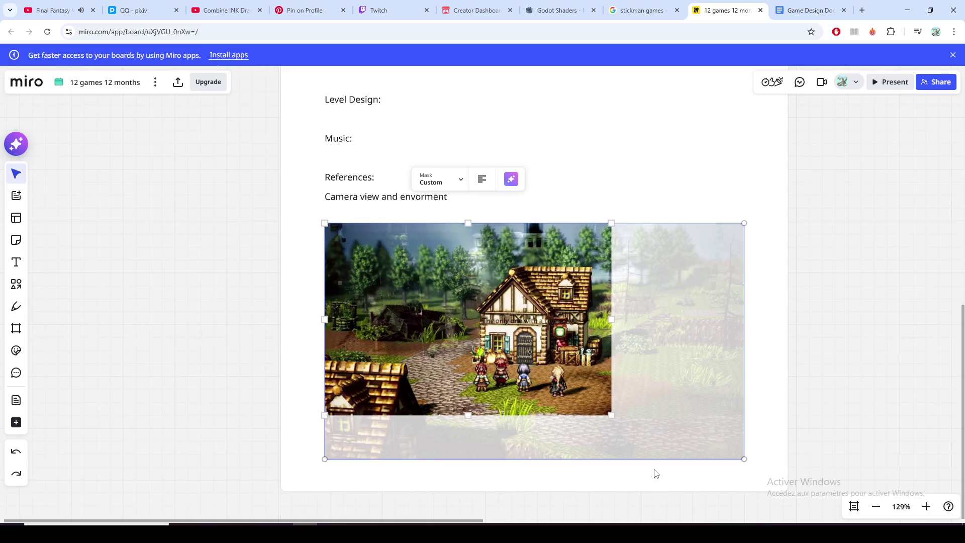
mouse_move(325, 223)
mouse_down()
mouse_move(384, 259)
mouse_move(395, 250)
mouse_up()
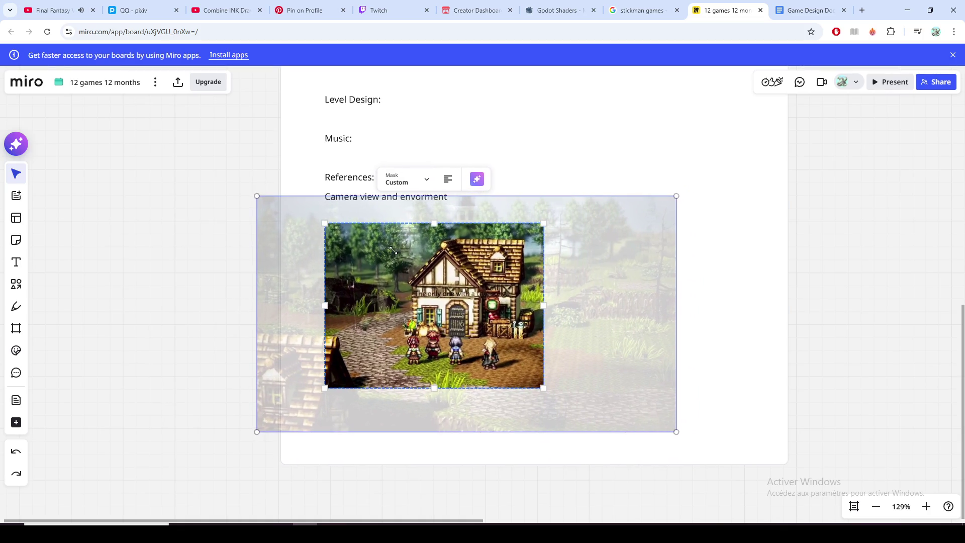
click(566, 162)
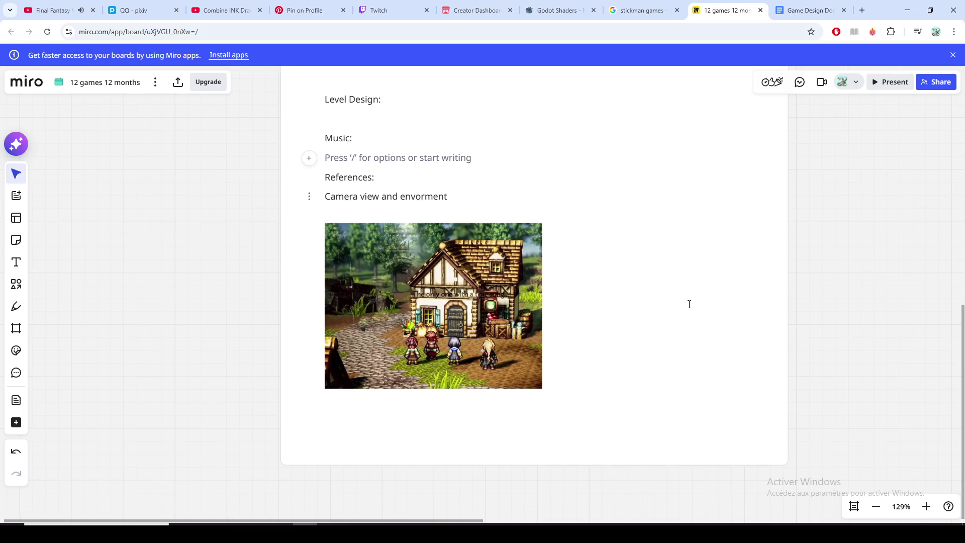
click(659, 202)
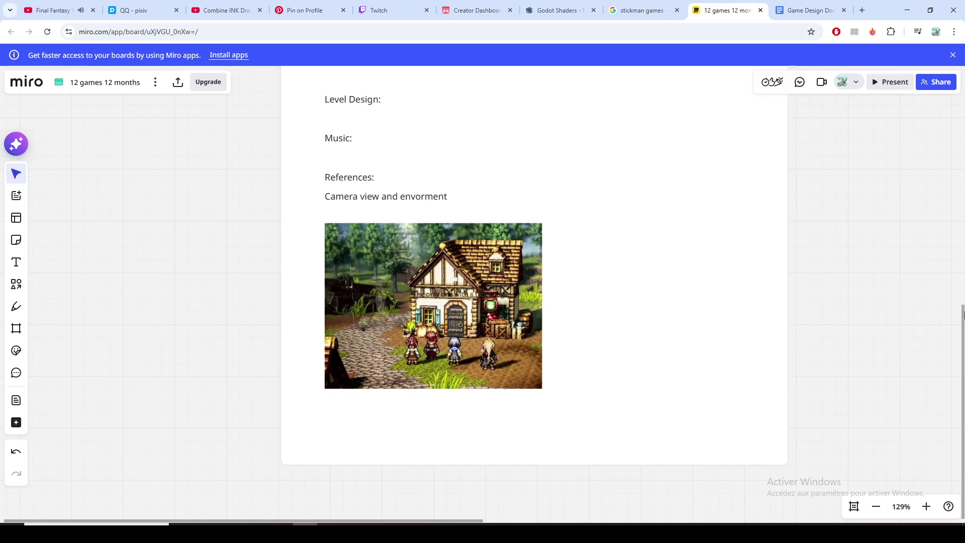
drag(963, 316, 962, 173)
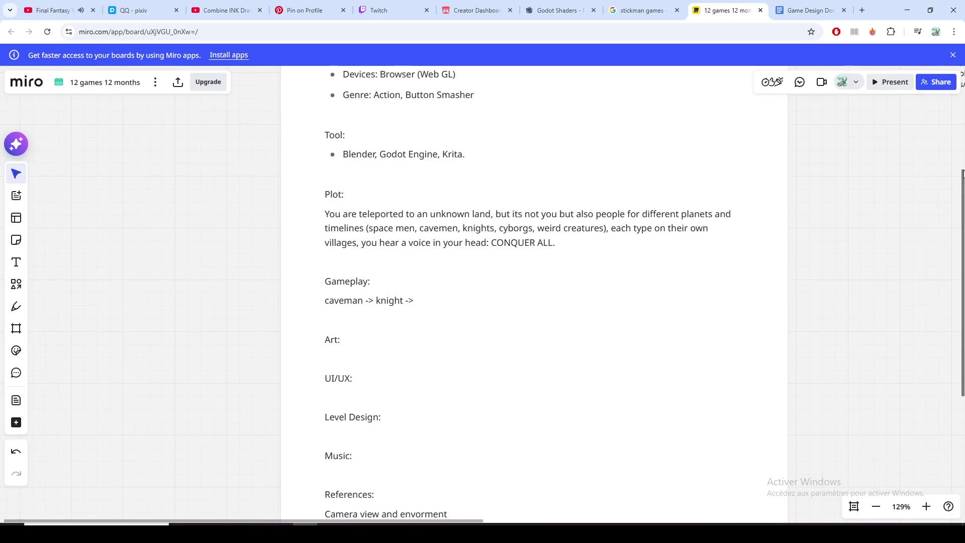
Step: Delete the 'caveman -> knight ->' line so the Gameplay section is empty
click(344, 179)
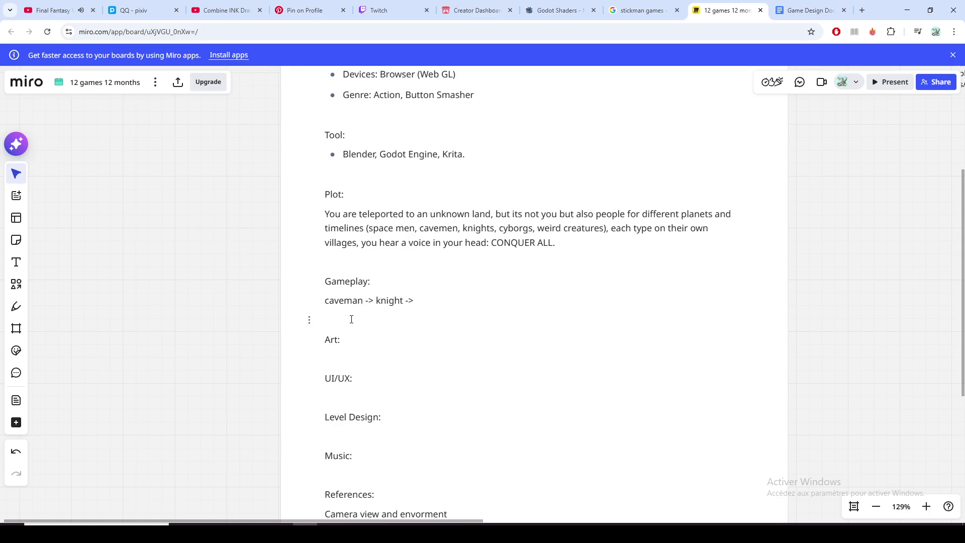
click(411, 301)
key(shift+Left)
key(shift+Left)
key(shift+Home)
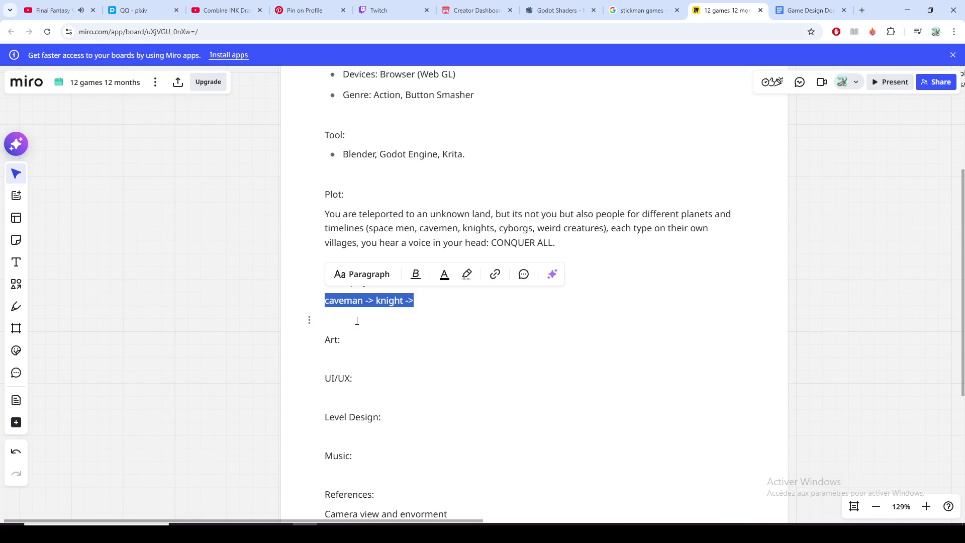
key(BackSpace)
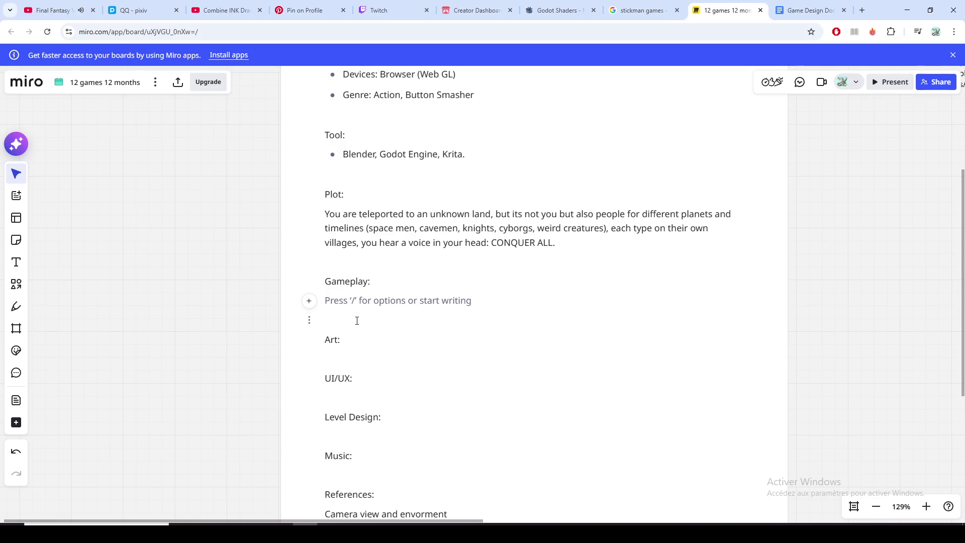
click(387, 281)
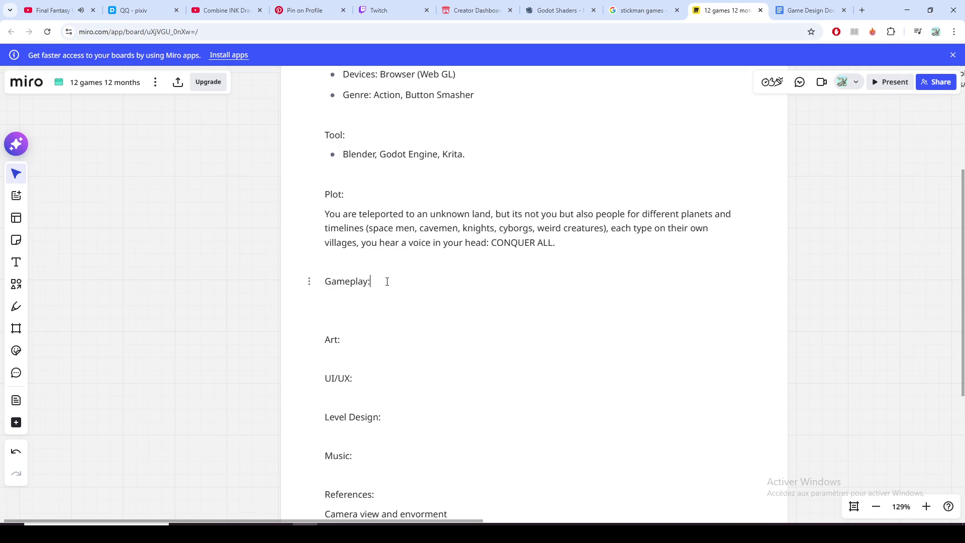
Step: Write under Gameplay that it is 3rd person control with frenetic combats against masses of enemies
click(383, 303)
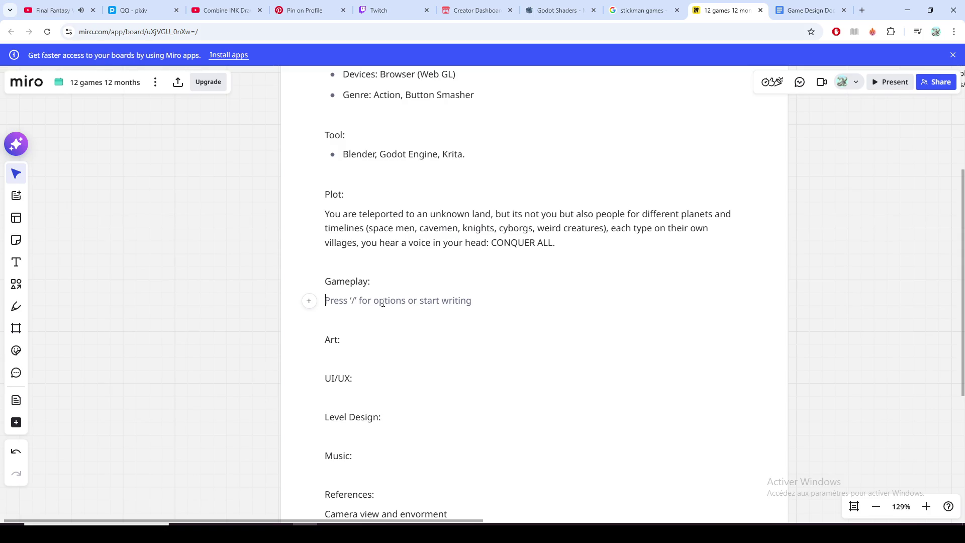
text(Comba)
key(BackSpace)
key(BackSpace)
key(BackSpace)
key(BackSpace)
key(BackSpace)
text(3D)
key(BackSpace)
text(rd person)
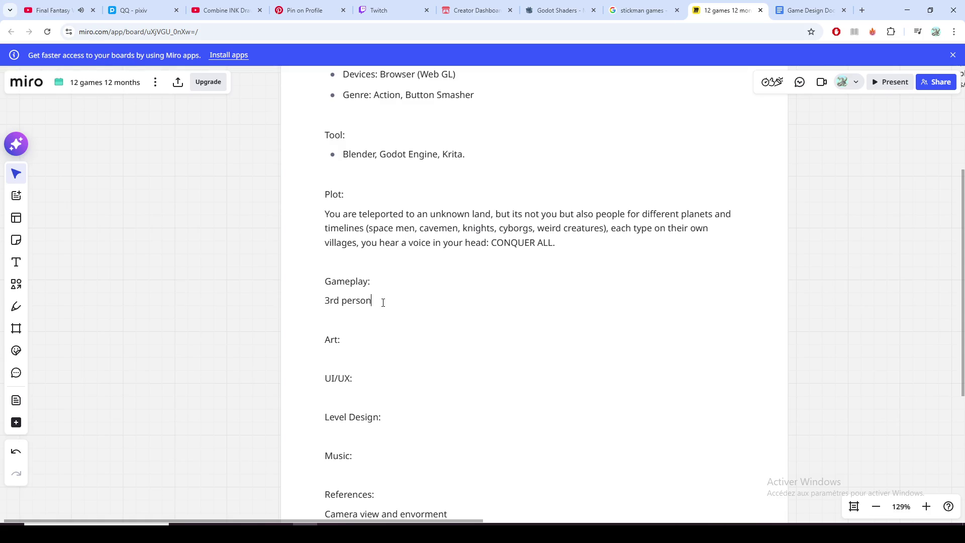
text( controll)
text(ing)
key(BackSpace)
key(BackSpace)
key(BackSpace)
key(BackSpace)
key(BackSpace)
key(BackSpace)
key(BackSpace)
text(ntrol)
key(BackSpace)
text(,)
text(engae)
text(gin)
text(g)
text(into )
text(freneticcombat with )
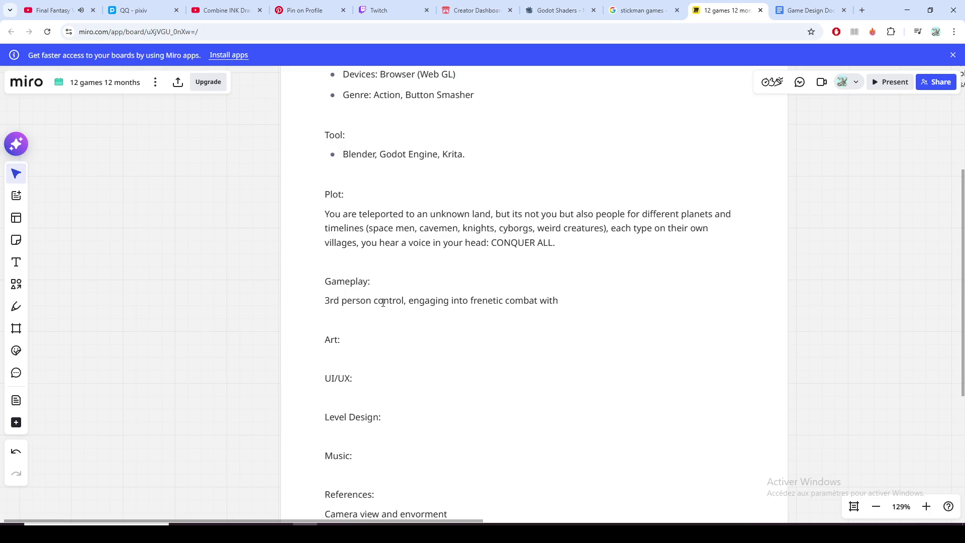
text(mass of enemiess)
key(BackSpace)
key(BackSpace)
text(s)
text( on )
text(your wat)
Step: Finish the paragraph with conquering different villages and fix typos (way, different, engage, combats)
key(BackSpace)
key(BackSpace)
text(y to conquer)
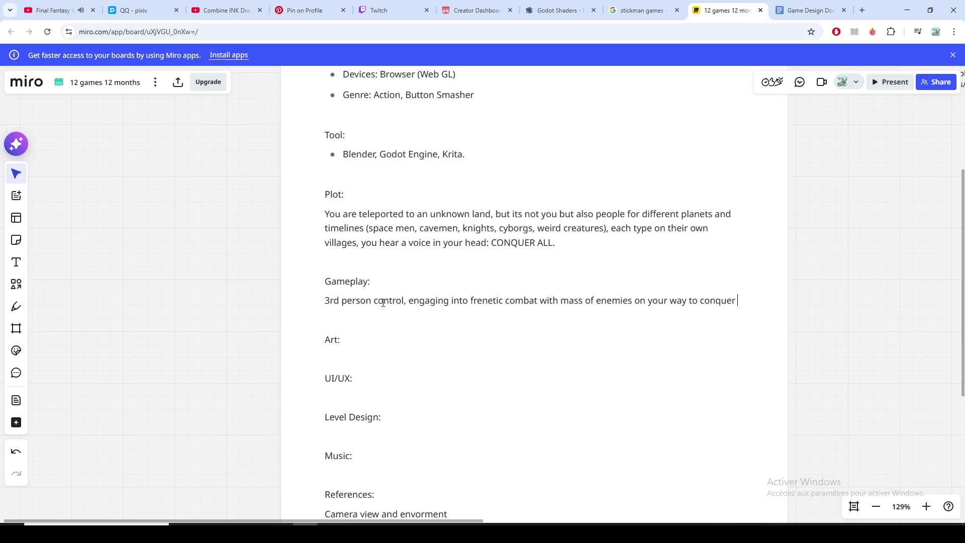
text( diffre)
key(BackSpace)
key(BackSpace)
text(erent villages.)
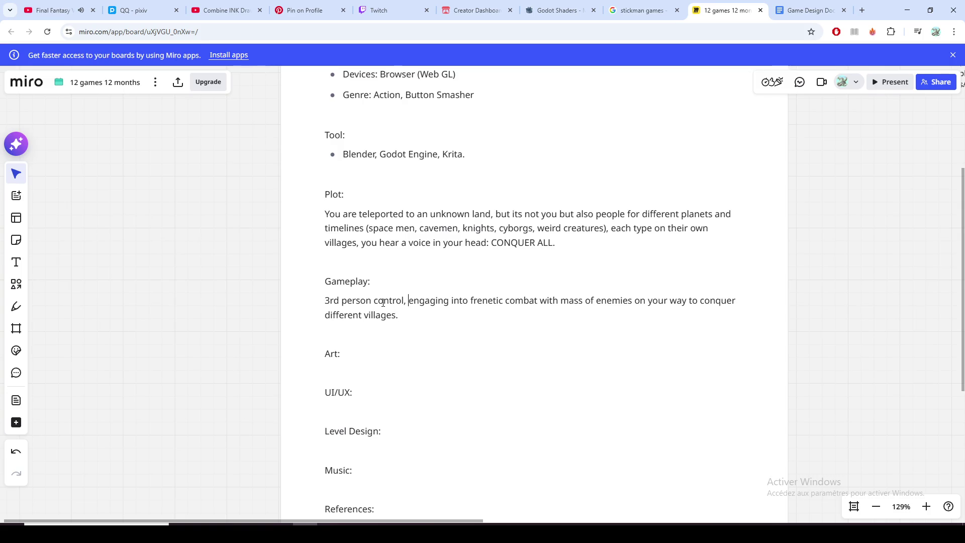
key(BackSpace)
key(BackSpace)
key(BackSpace)
text(e)
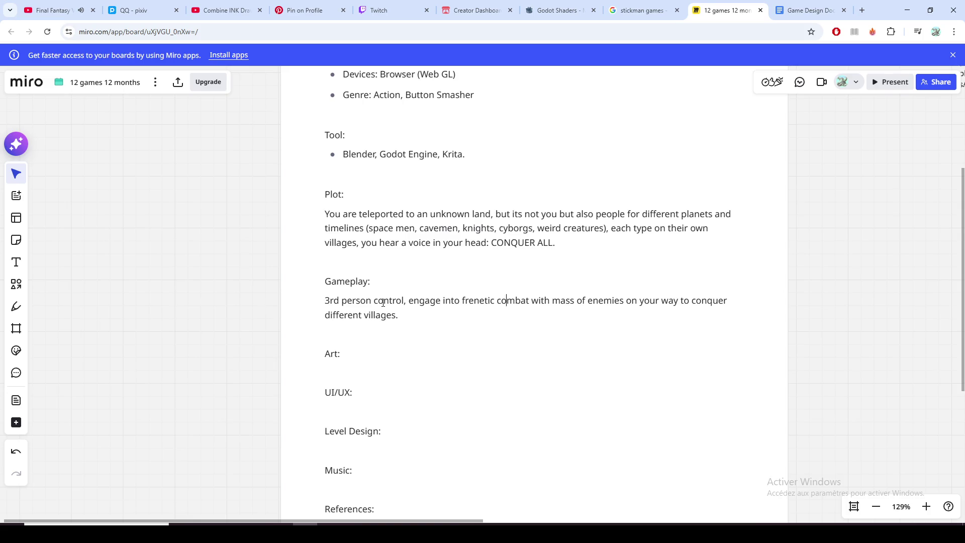
key(Left)
key(Left)
key(Left)
text(s)
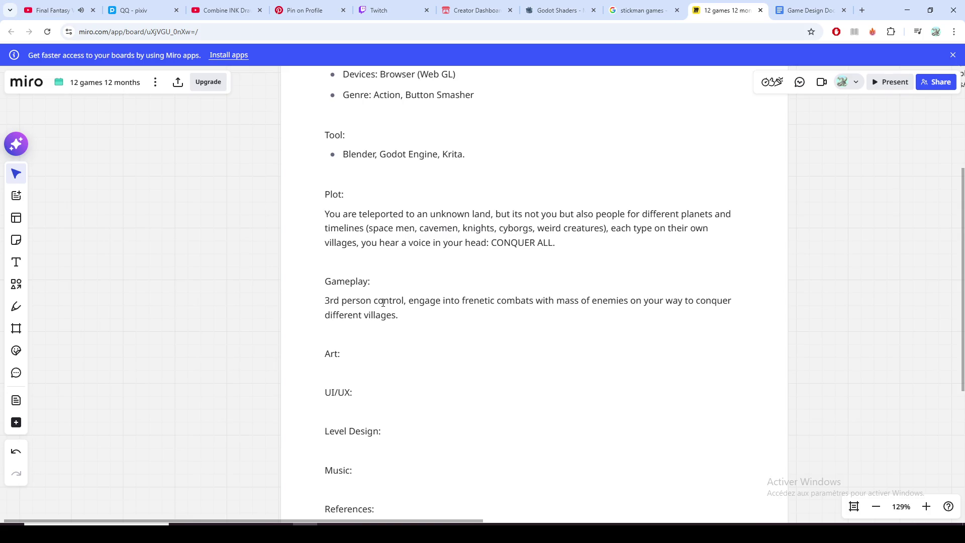
key(Right)
key(Left)
key(Right)
key(End)
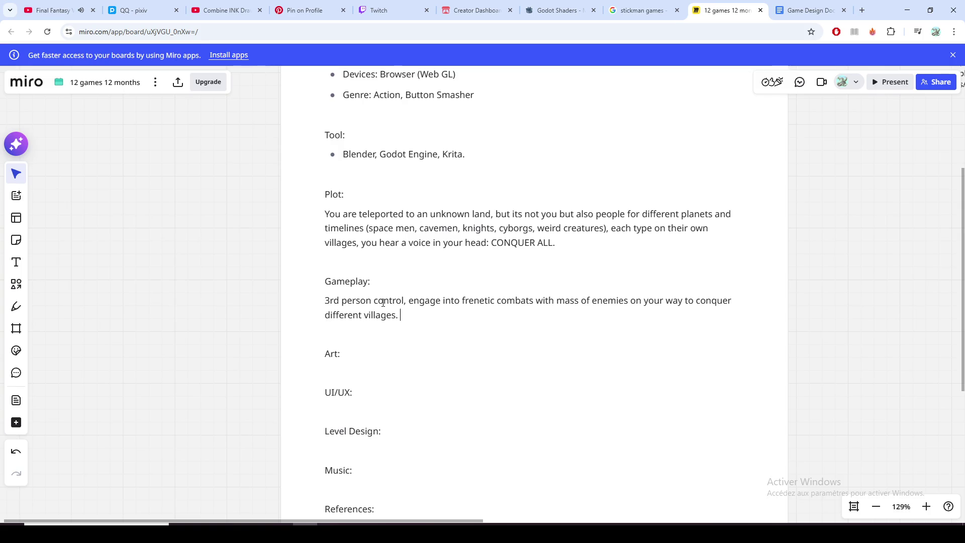
scroll(384, 302, down, 2)
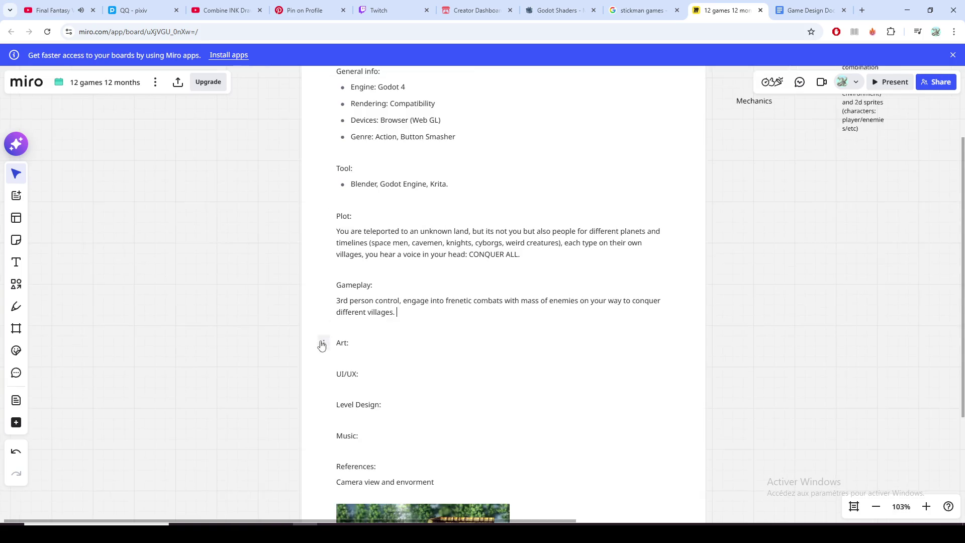
scroll(321, 344, down, 3)
scroll(257, 291, down, 3)
scroll(465, 364, up, 3)
scroll(465, 364, up, 1)
scroll(465, 364, down, 1)
scroll(219, 340, up, 5)
scroll(214, 258, up, 1)
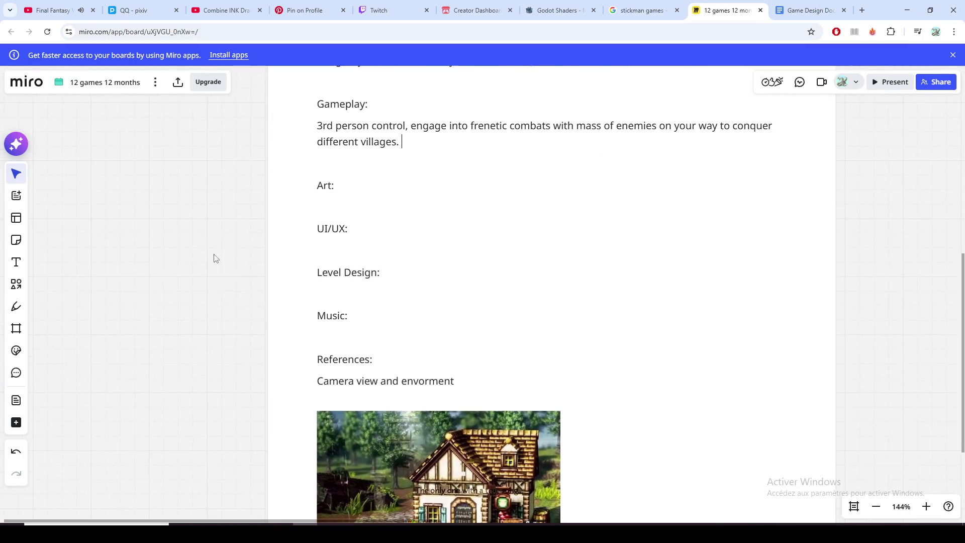
scroll(209, 327, up, 4)
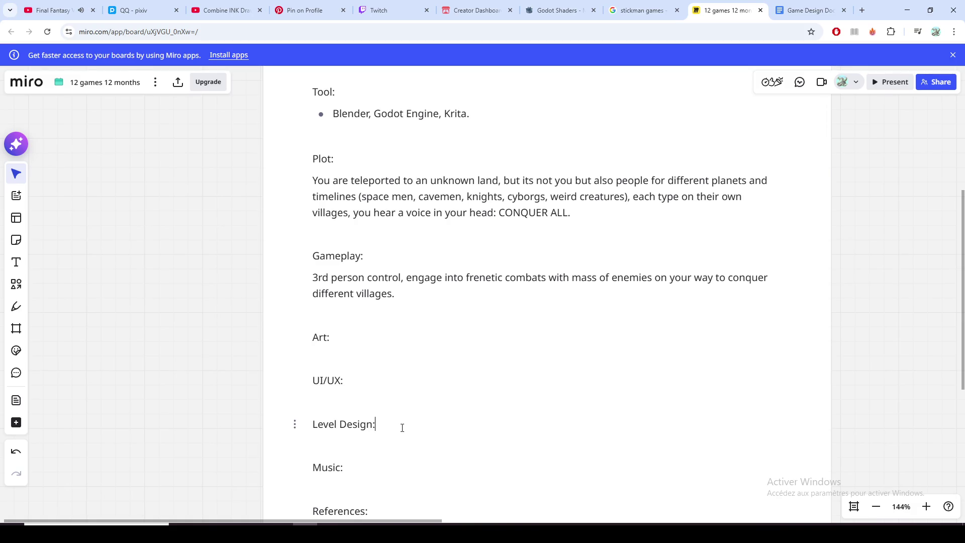
Step: Add a new empty paragraph under the Level Design heading
key(Return)
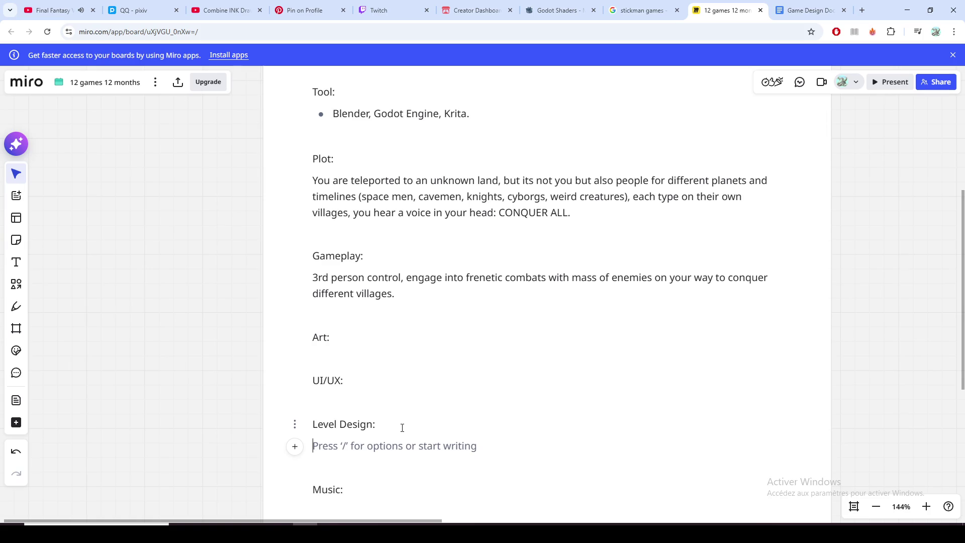
text(Each)
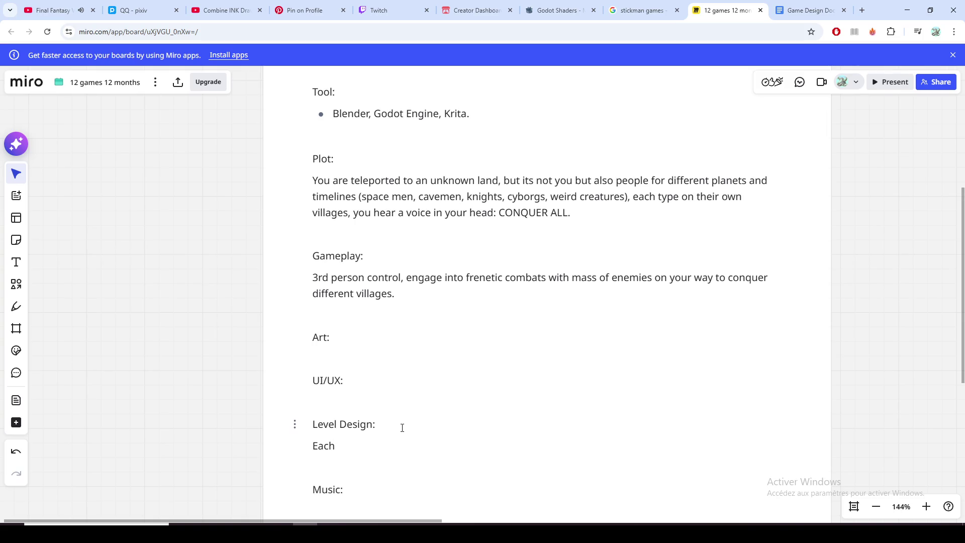
text( village )
text(got its own biome)
text( and inhabitants )
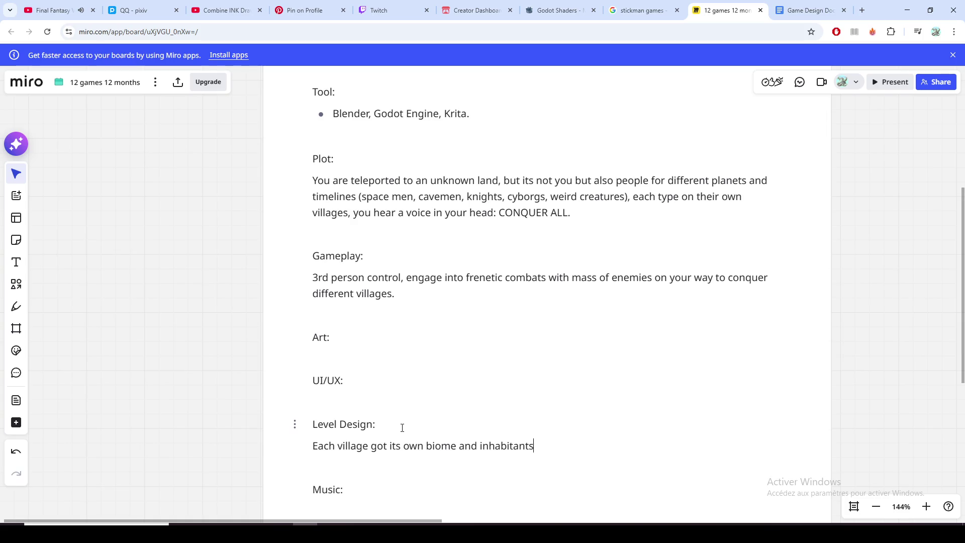
text(o)
Step: Finish 'Each village got its own biome and inhabitants (of the same timeline/planet)' and bring up the OBS window
key(BackSpace)
text((of the same timeline/planet))
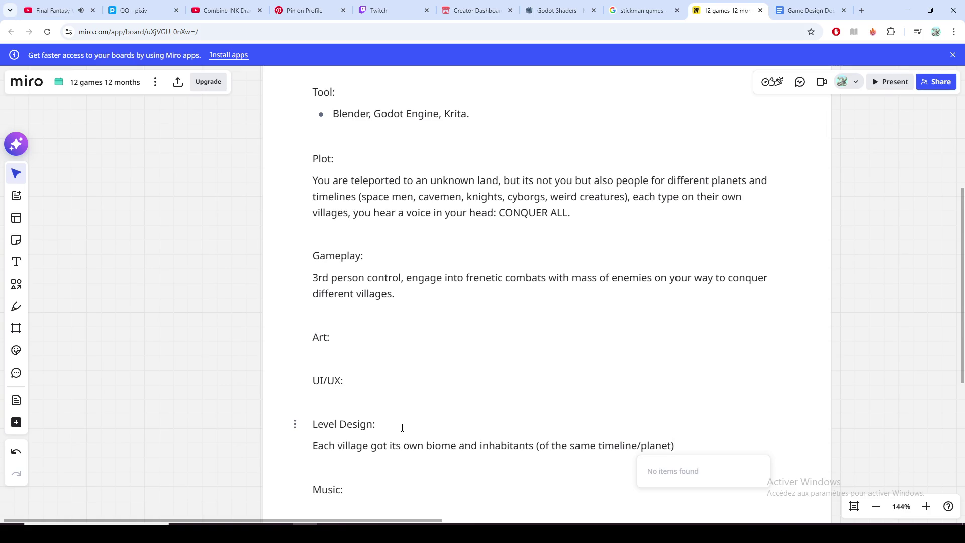
key(End)
click(405, 486)
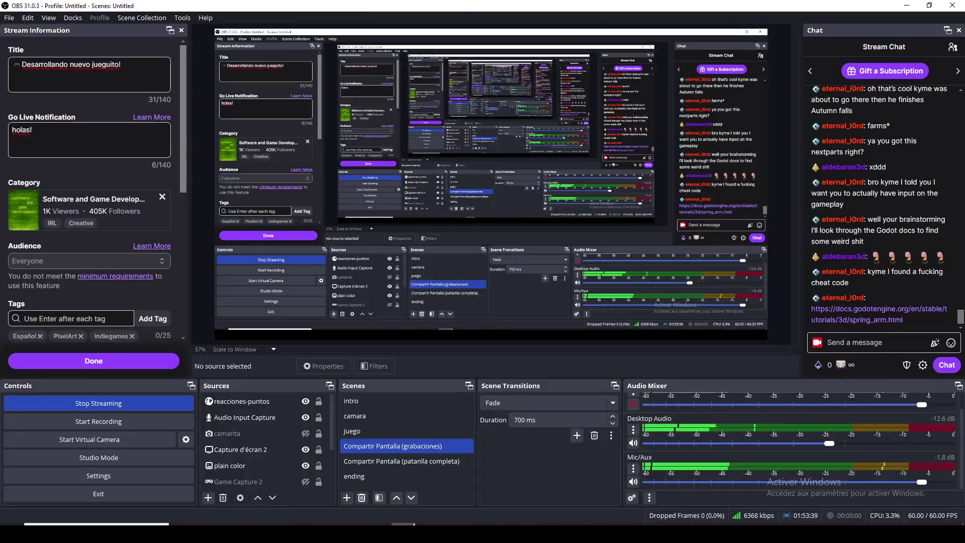
Step: Read the spring arm camera page from the chat link, then return to the itch.io creator dashboard
click(867, 313)
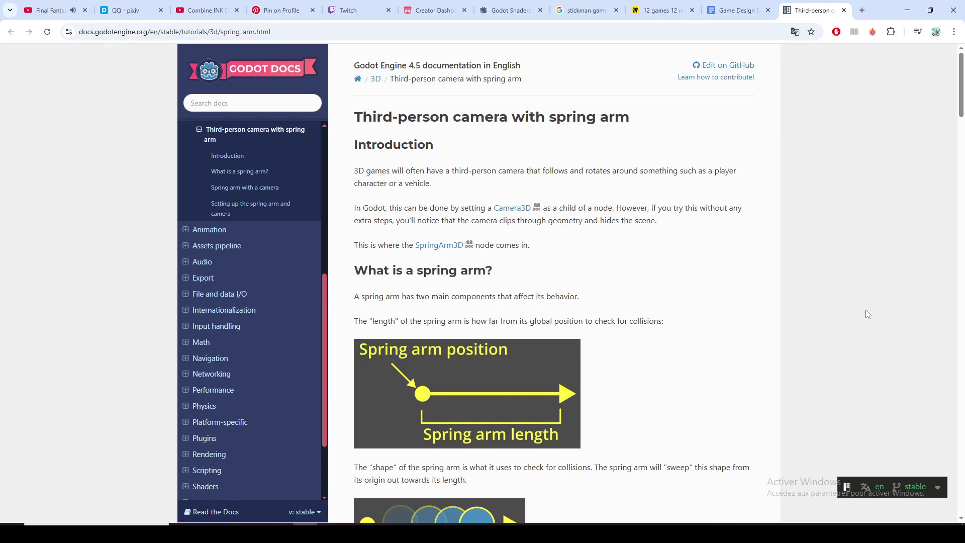
scroll(806, 251, down, 2)
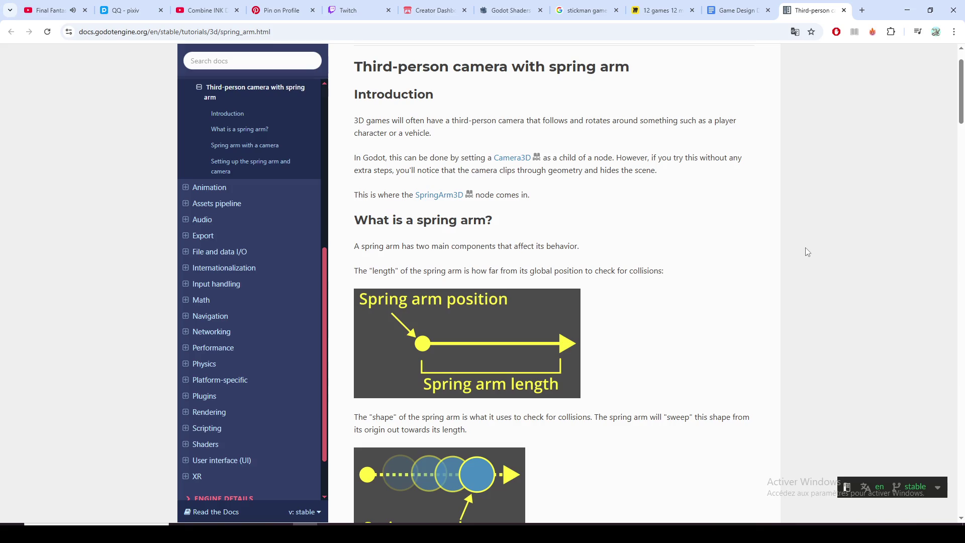
scroll(805, 251, down, 3)
scroll(805, 251, up, 3)
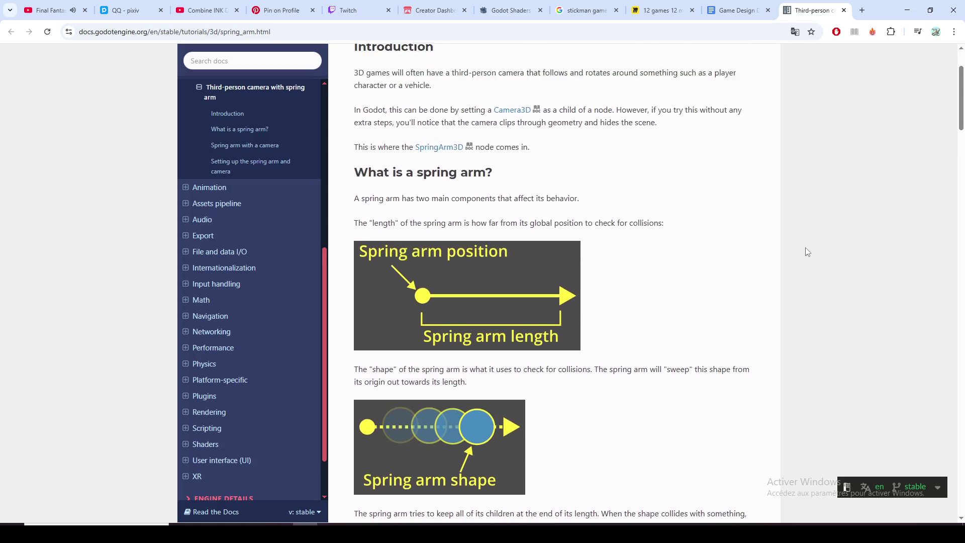
scroll(805, 251, up, 1)
scroll(777, 252, up, 1)
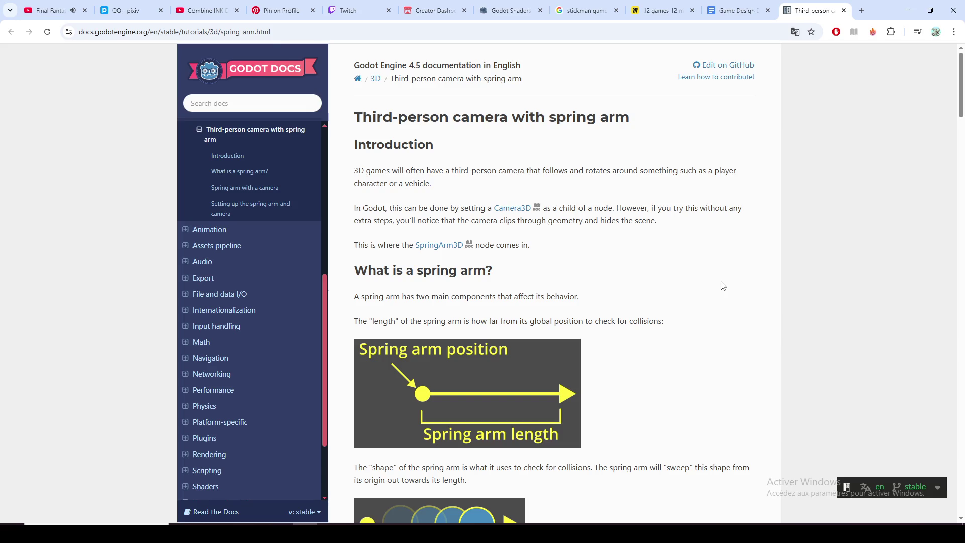
scroll(722, 285, down, 1)
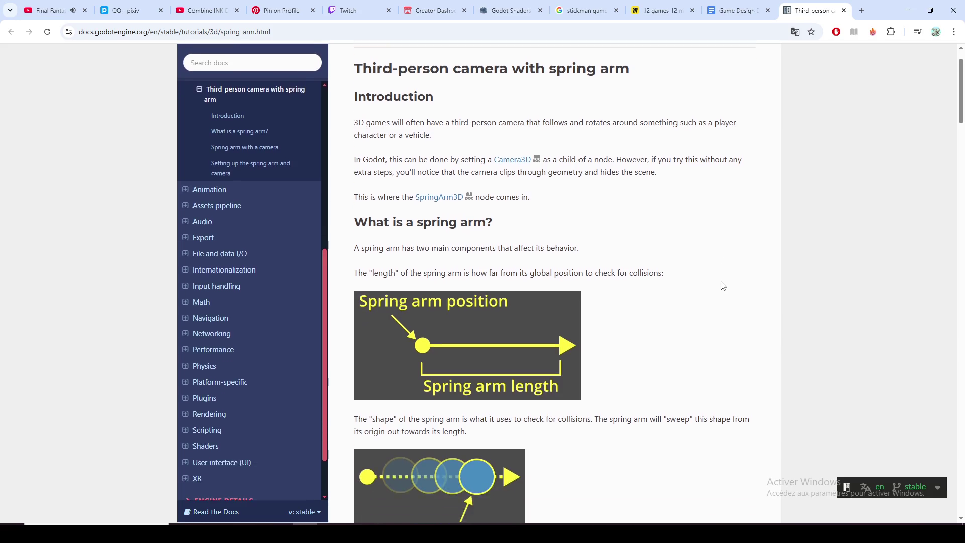
scroll(722, 285, down, 2)
scroll(722, 285, down, 1)
scroll(721, 285, down, 1)
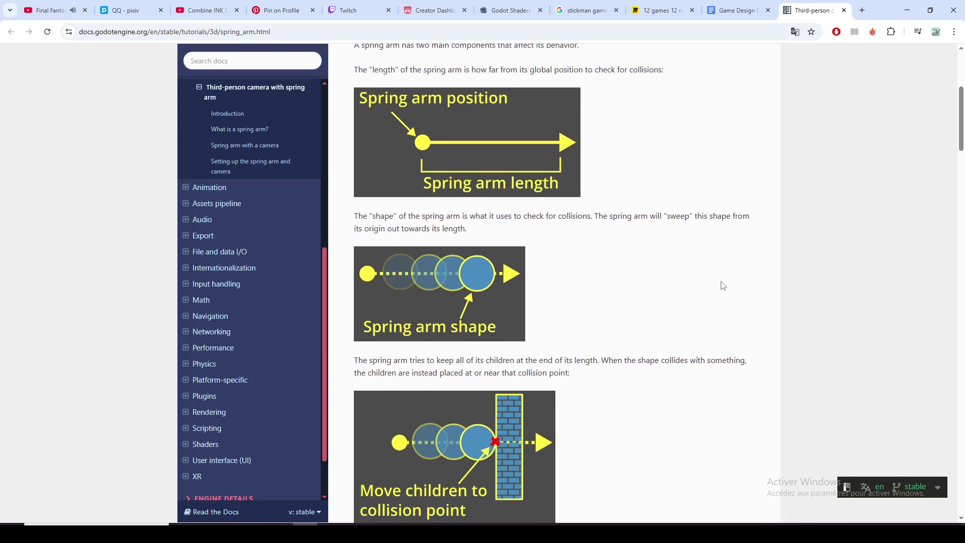
scroll(722, 285, down, 1)
scroll(722, 286, down, 1)
scroll(722, 285, down, 1)
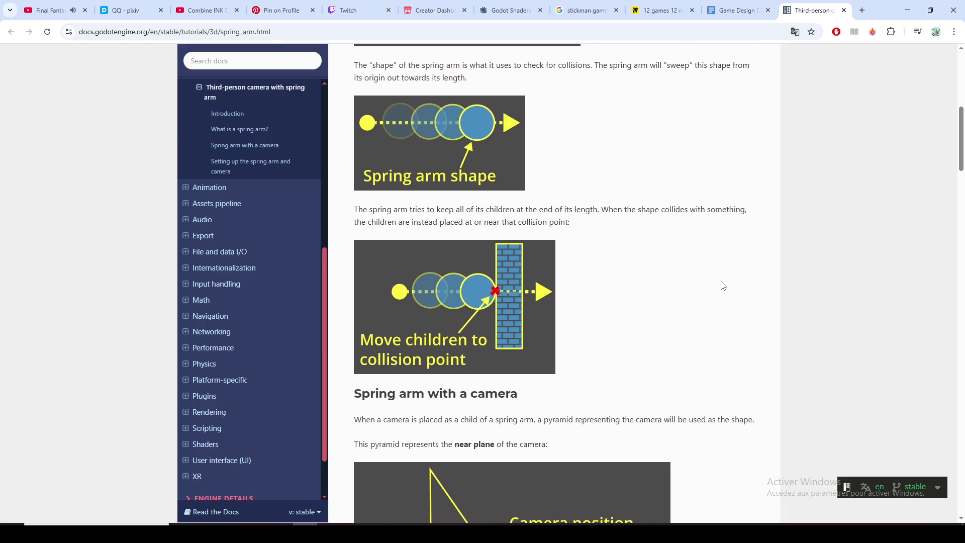
scroll(722, 286, down, 1)
scroll(668, 282, down, 2)
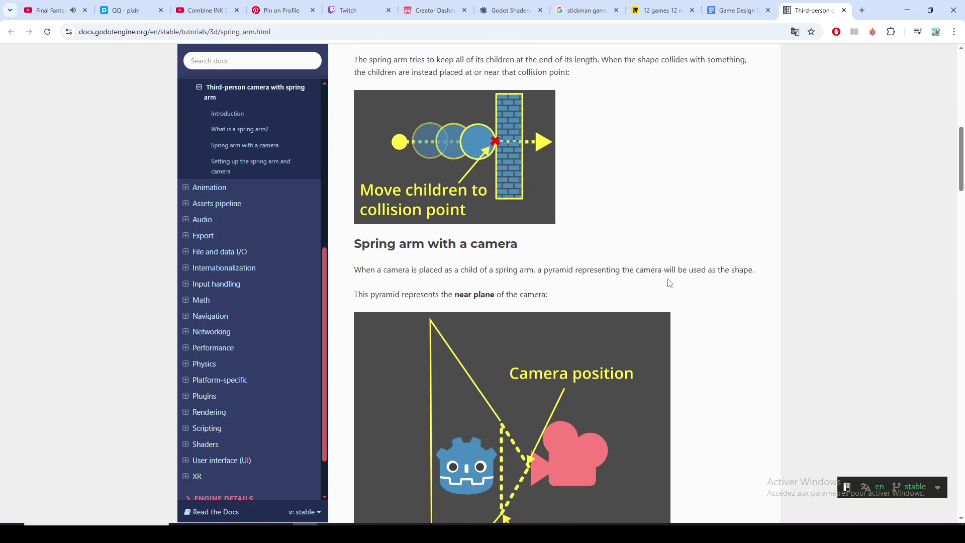
scroll(668, 283, down, 2)
scroll(589, 264, down, 1)
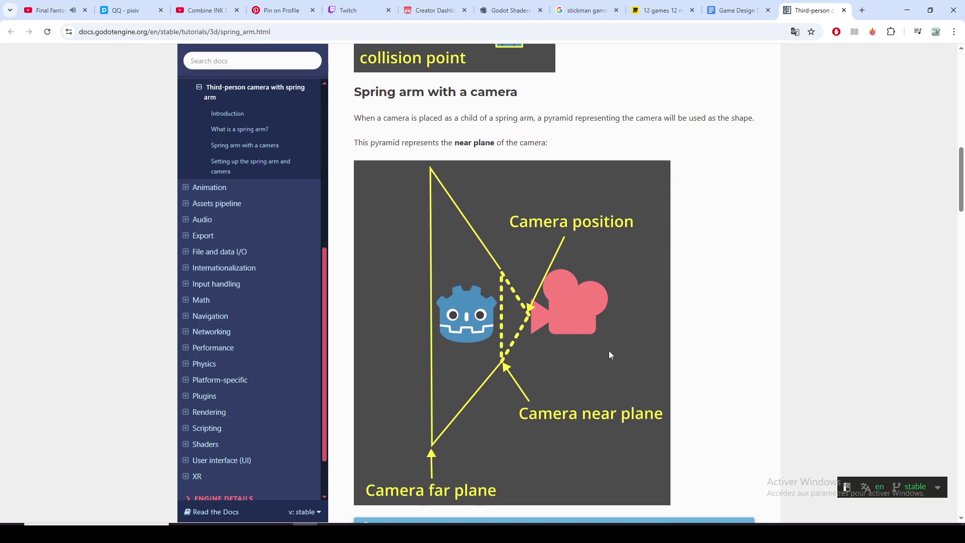
scroll(610, 355, down, 2)
scroll(609, 355, down, 2)
scroll(609, 355, down, 1)
scroll(611, 354, down, 1)
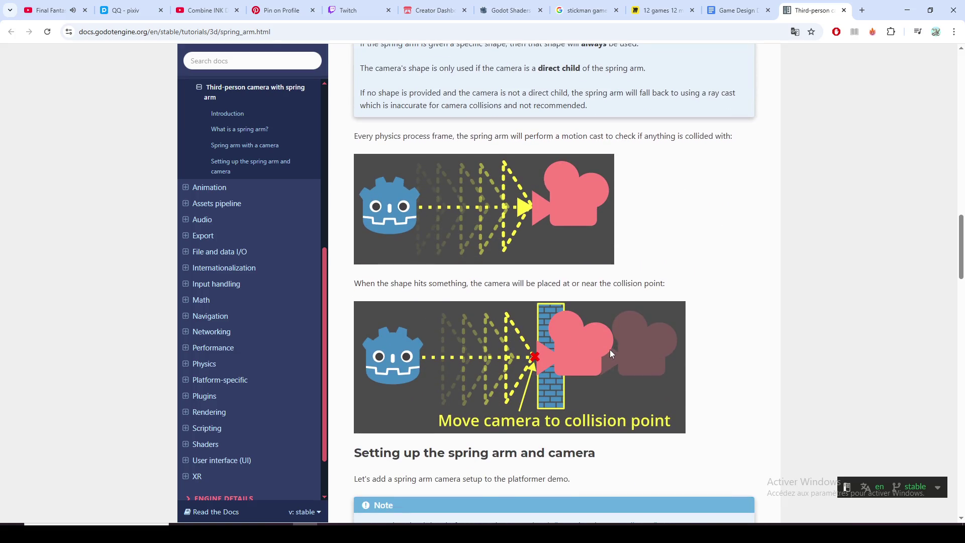
scroll(661, 234, up, 1)
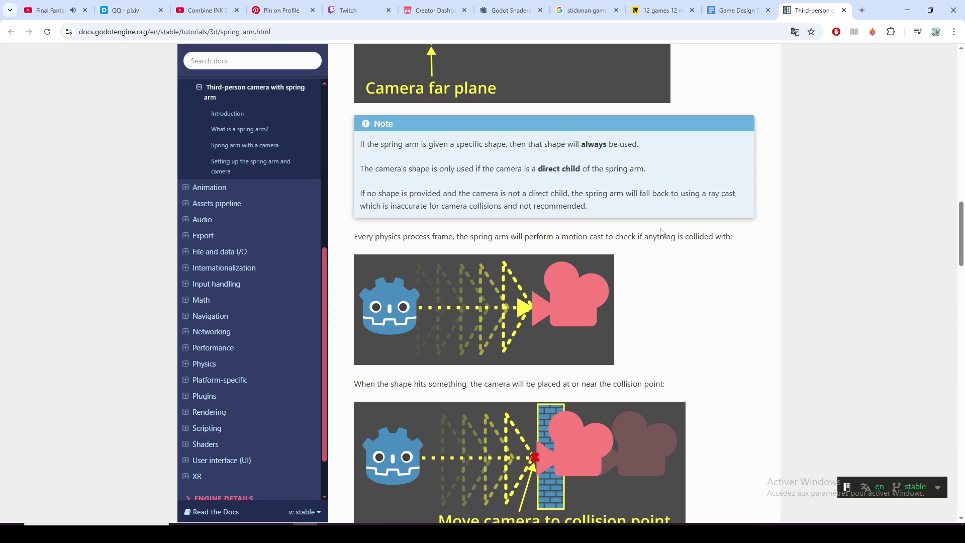
drag(470, 237, 492, 238)
scroll(558, 275, down, 2)
scroll(607, 285, down, 2)
scroll(616, 295, down, 2)
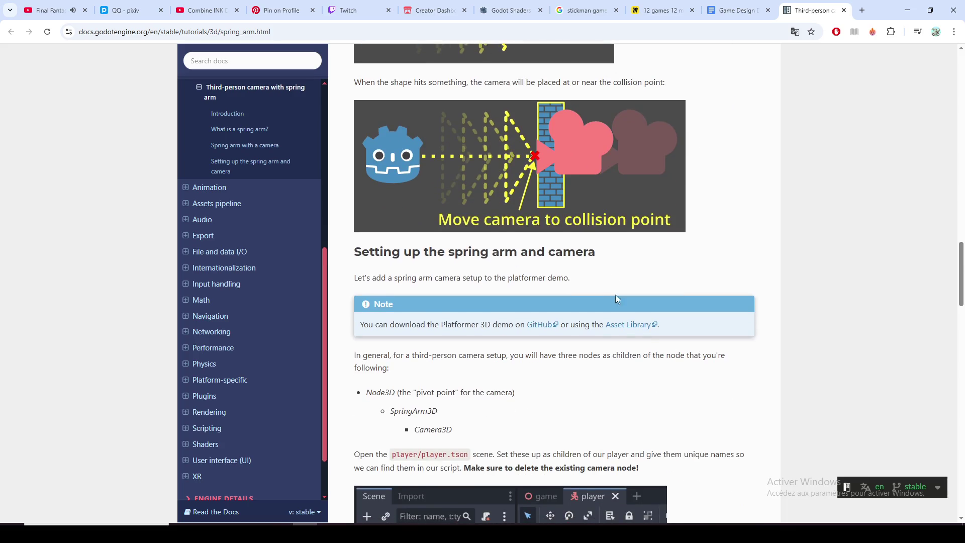
scroll(667, 371, down, 1)
scroll(667, 371, down, 1)
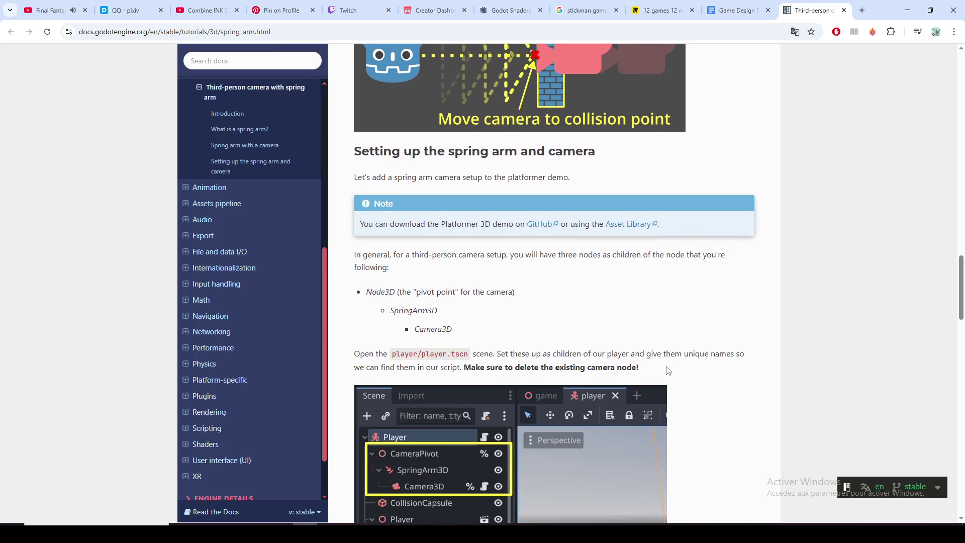
scroll(667, 370, down, 2)
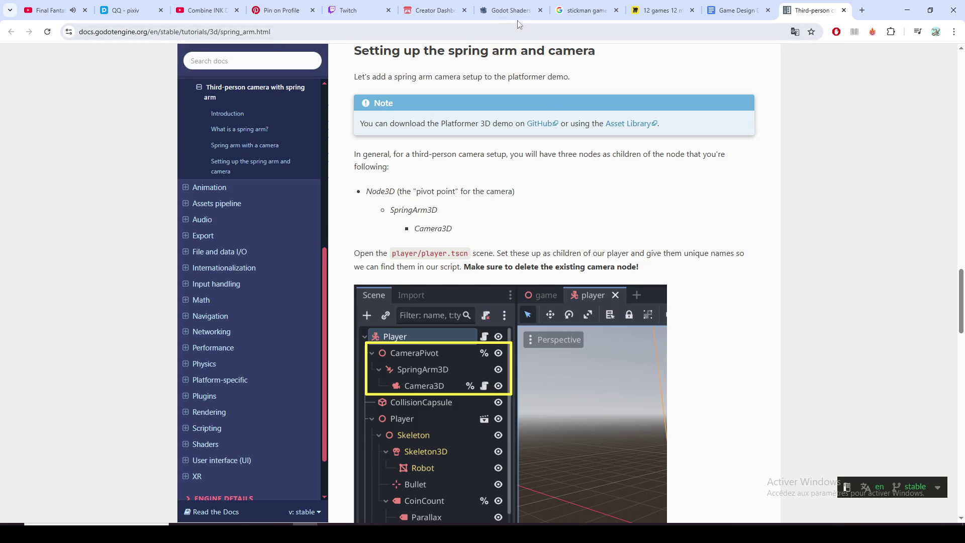
click(440, 16)
scroll(420, 367, down, 3)
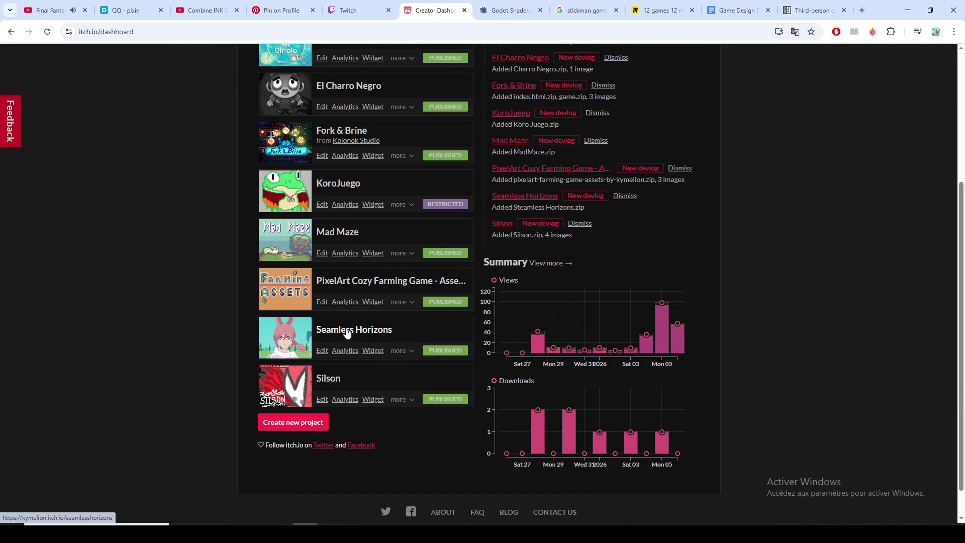
Step: Run the Seamless Horizons browser build from its itch.io page and make it full screen
middle_click(345, 330)
click(448, 10)
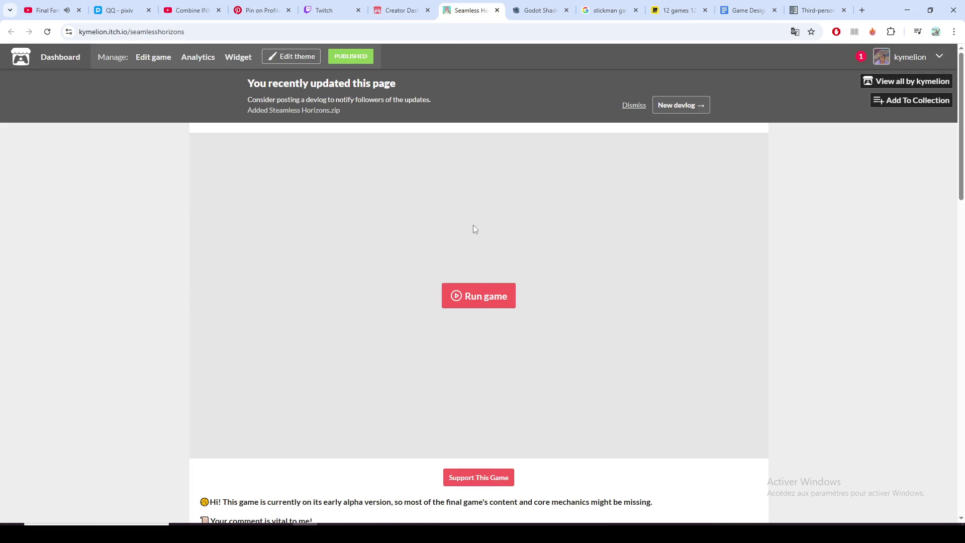
click(489, 300)
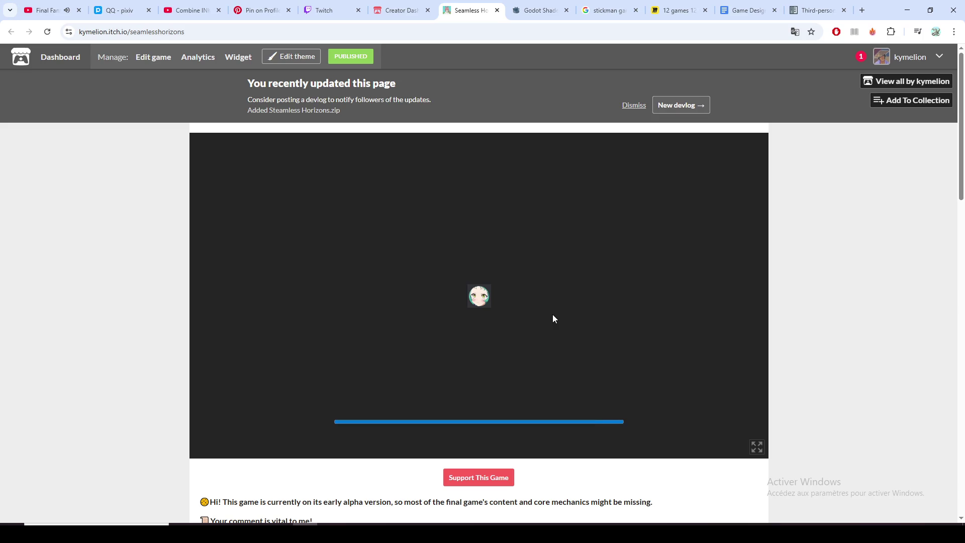
click(756, 447)
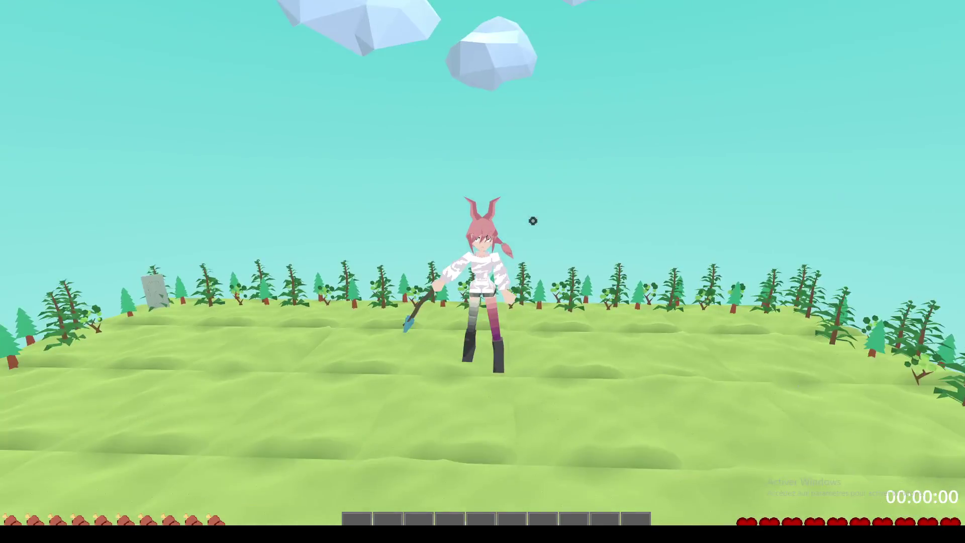
Step: Walk toward the spike field and swing the icy blue blade three times
key(w)
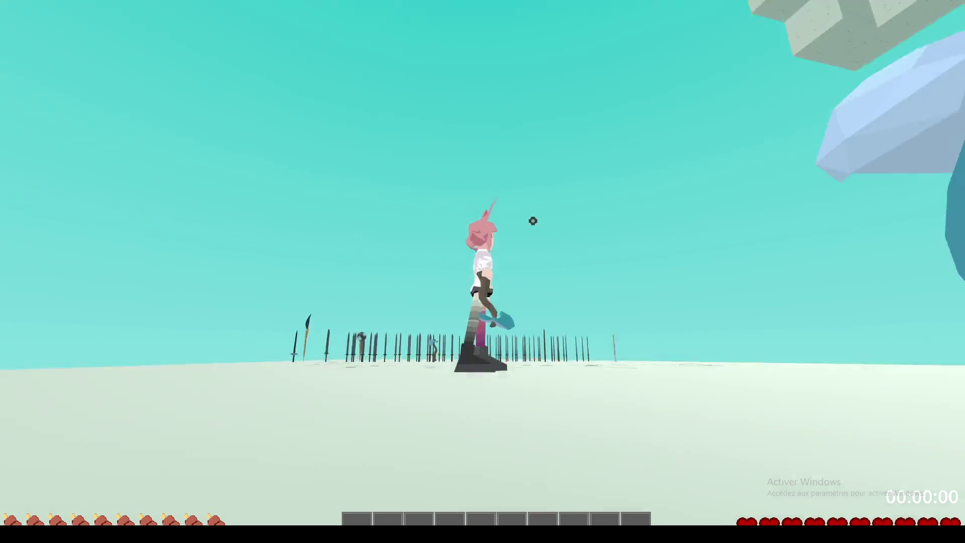
click(533, 220)
click(534, 221)
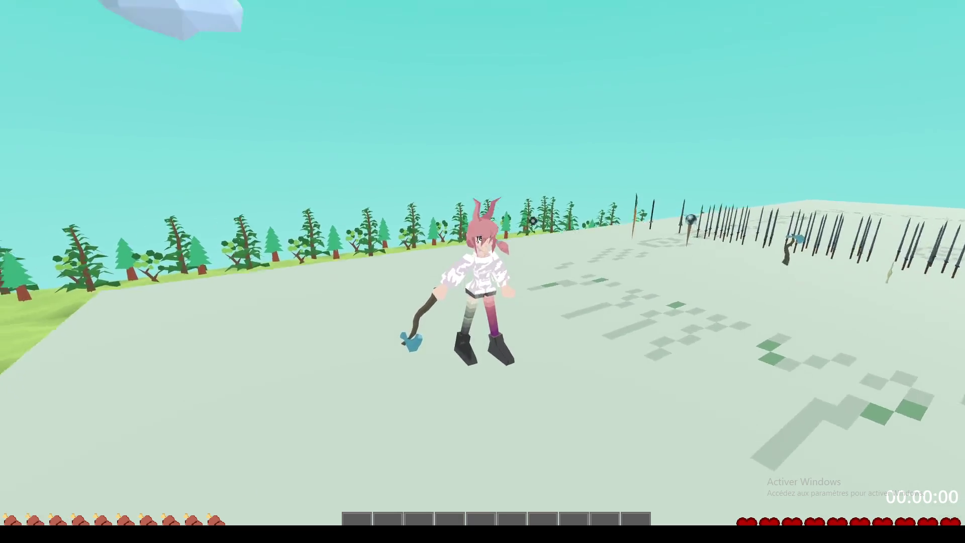
click(533, 221)
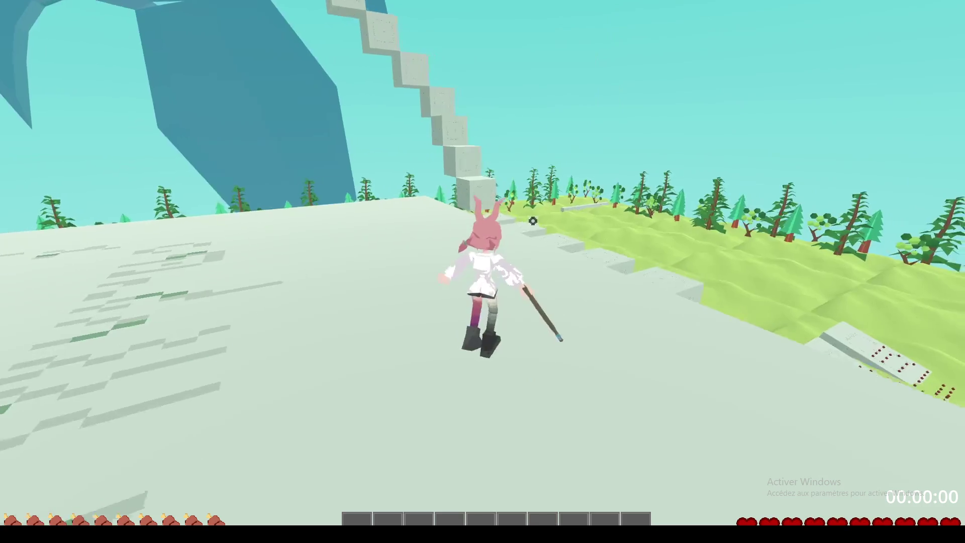
Step: Climb the stone staircase and run across the plateau toward the weapon rack
key(w)
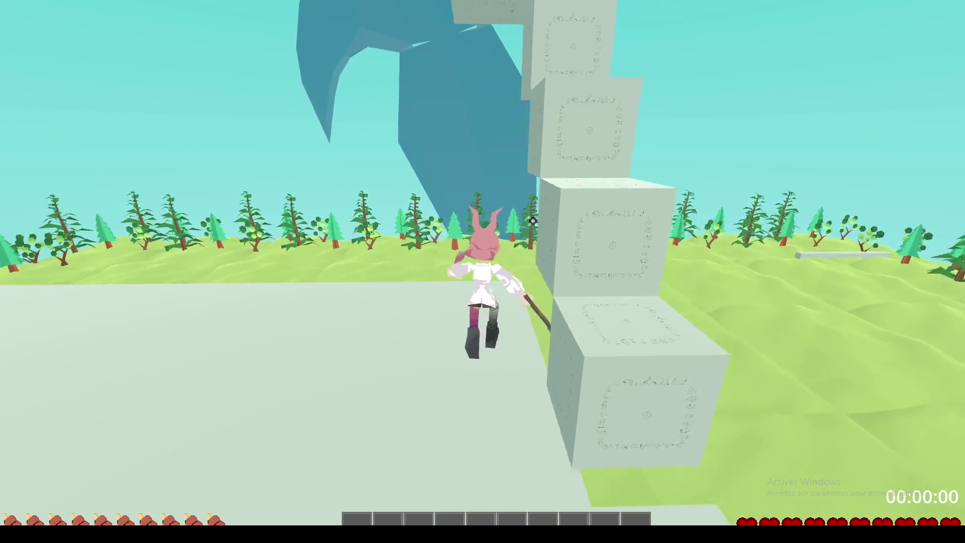
key(w)
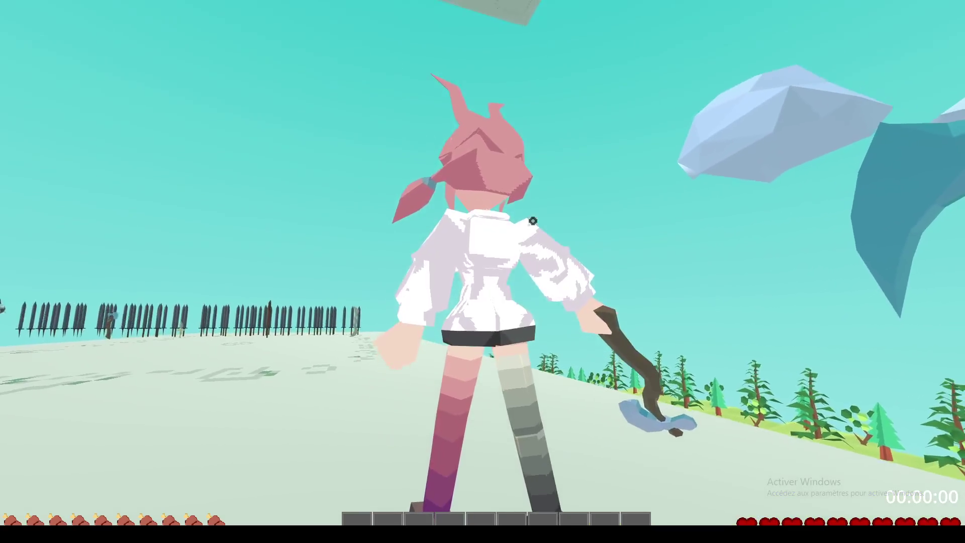
key(w)
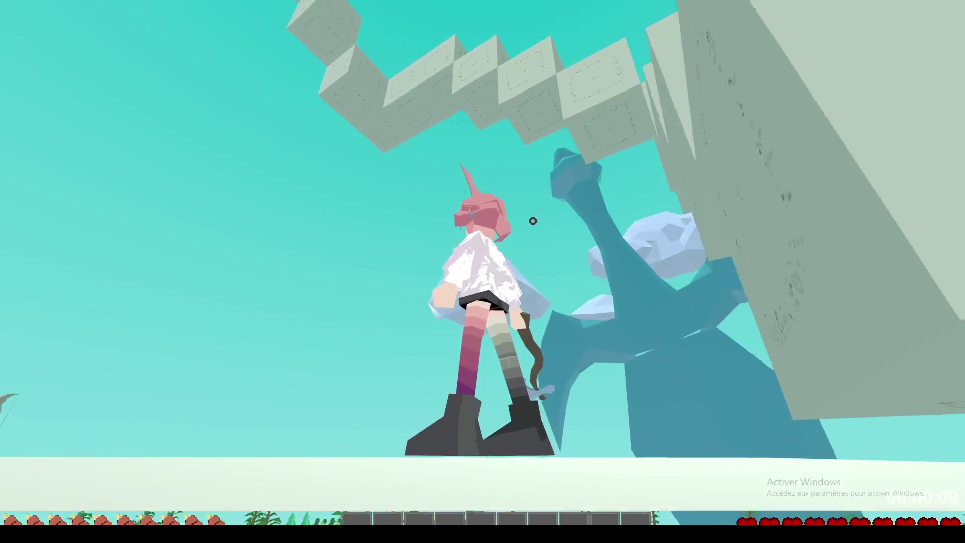
key(w)
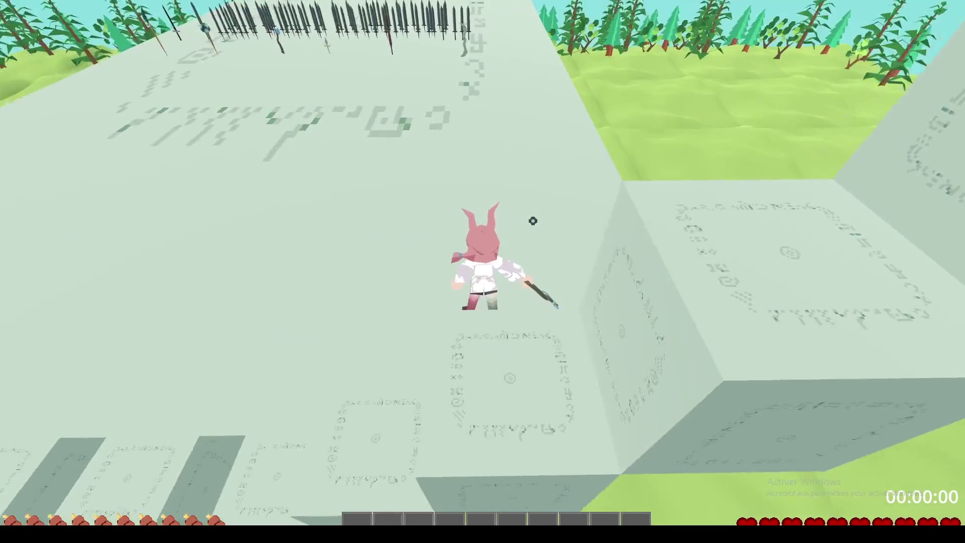
key(w)
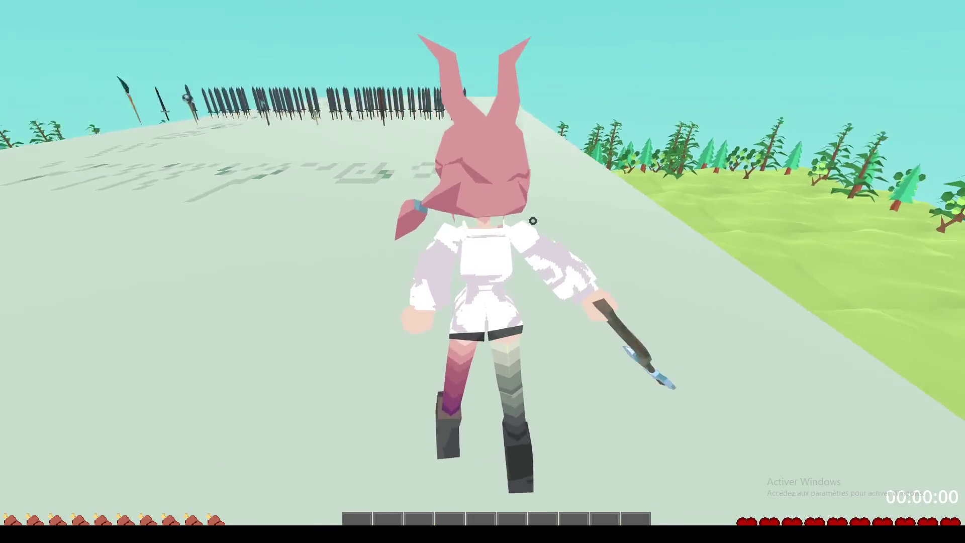
key(w)
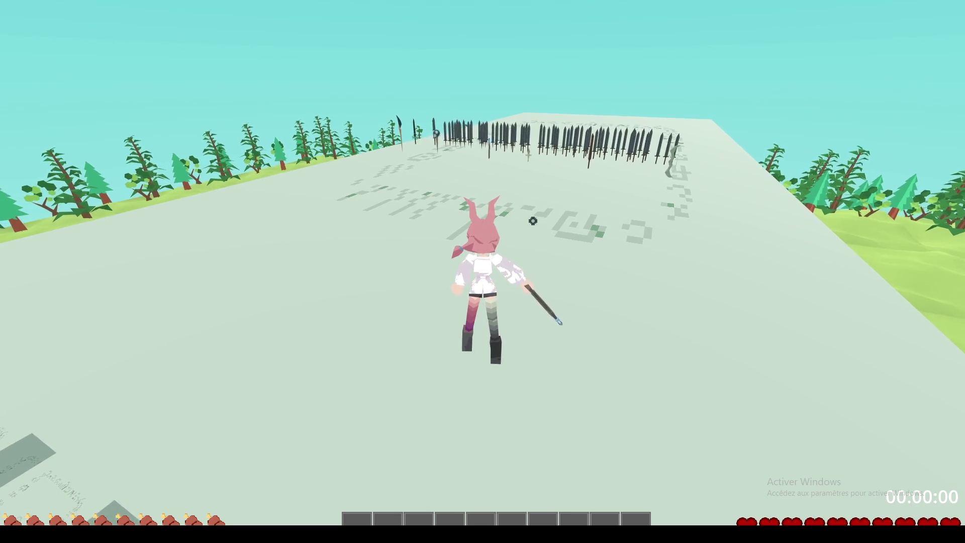
key(w)
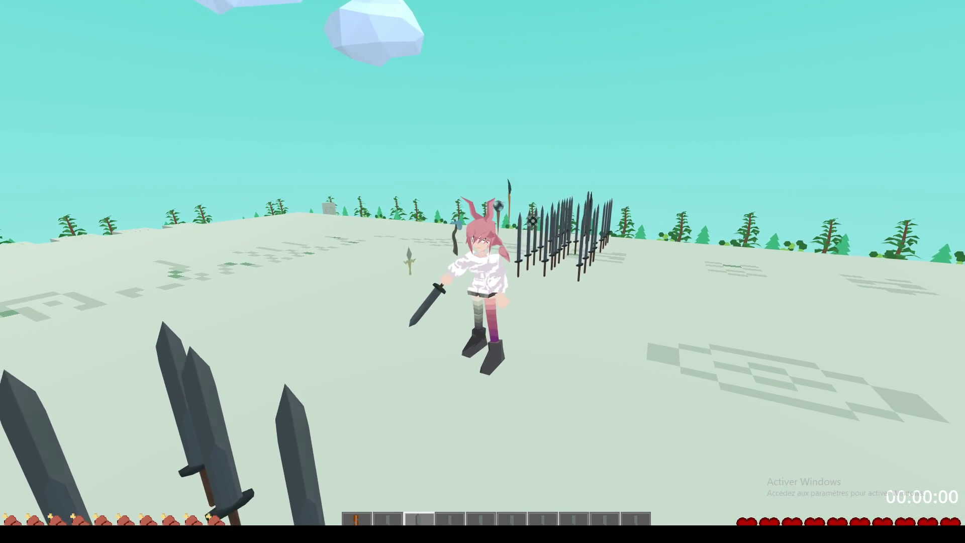
Step: Equip the dagger from hotbar slot 3, cross the apple field and show the inventory
key(3)
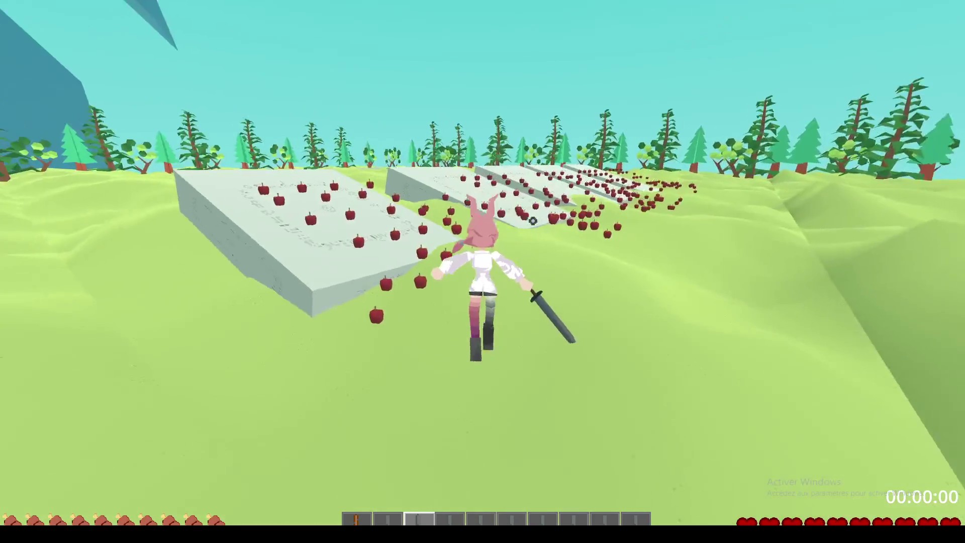
key(e)
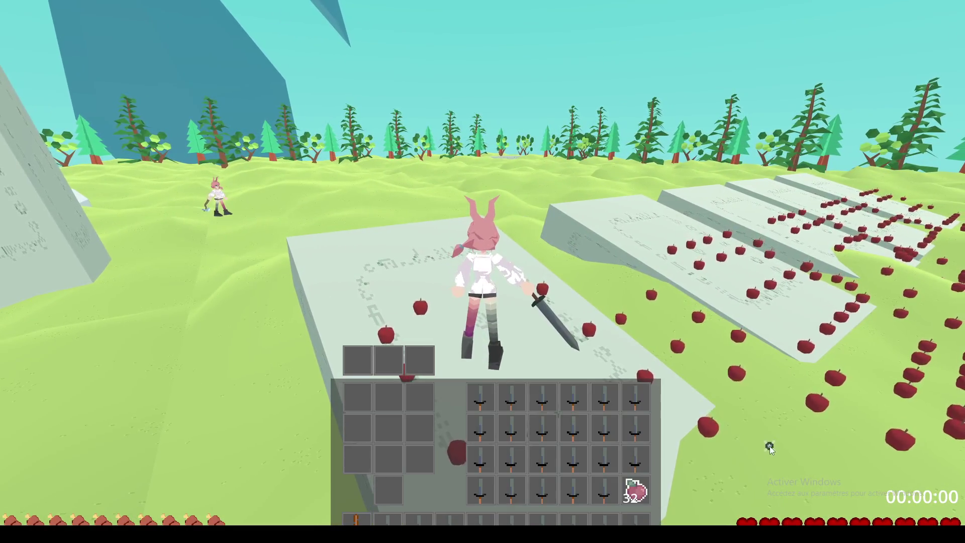
Step: Move a sword to another slot and drop the apple stack into the inventory
click(636, 487)
drag(640, 403, 646, 497)
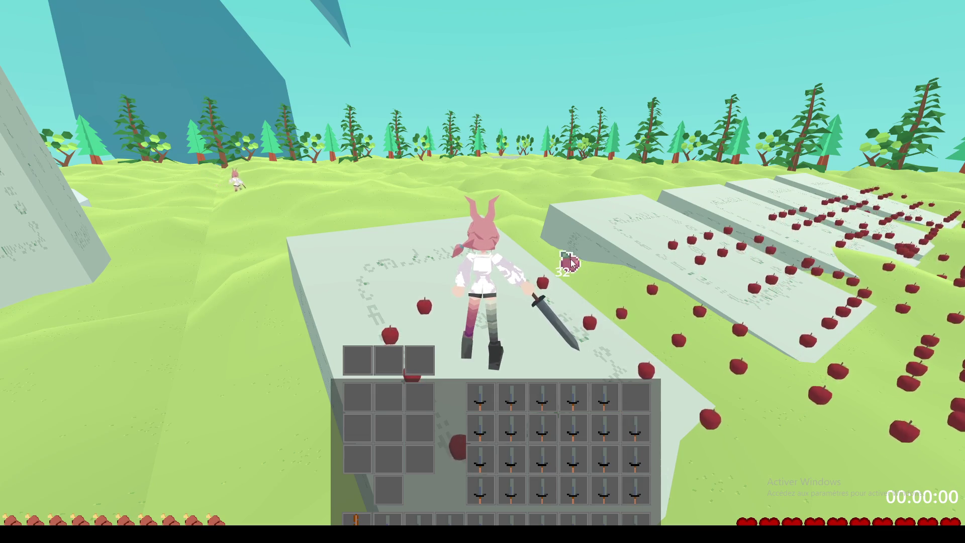
key(a)
key(a)
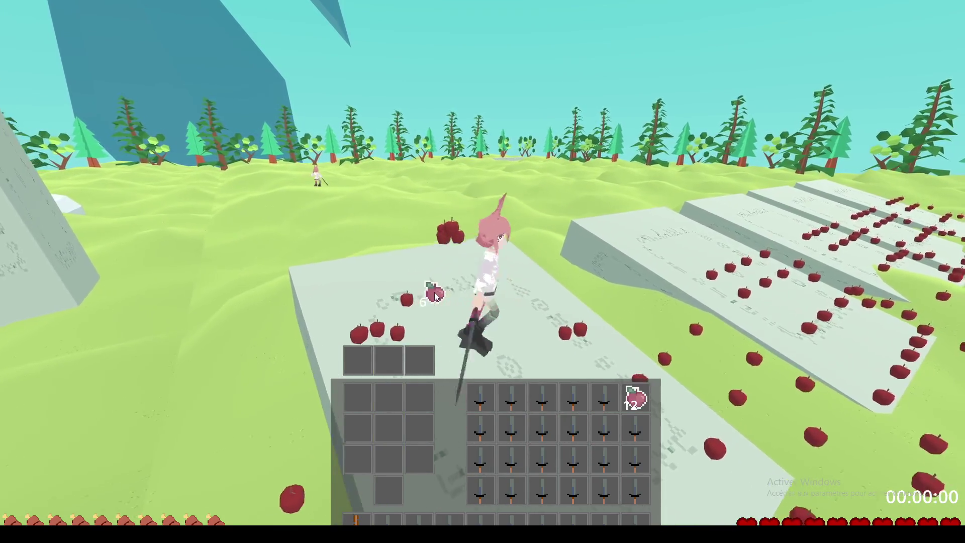
click(627, 375)
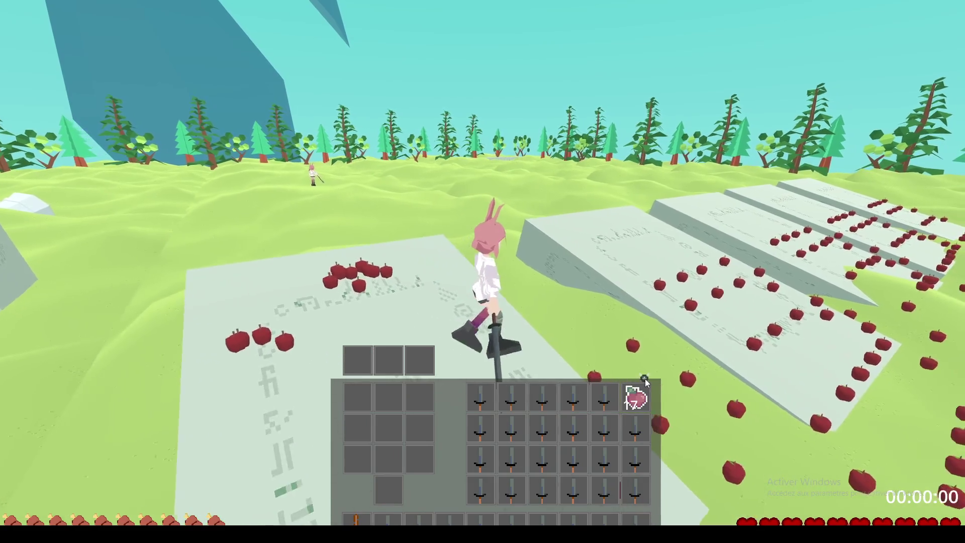
Step: Exit fullscreen to the game's itch.io page and switch to OBS
key(Escape)
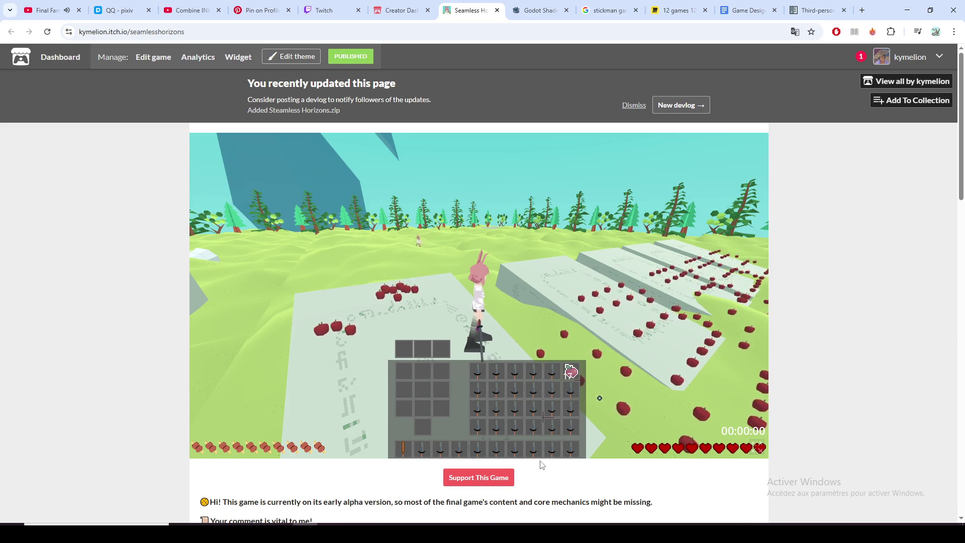
key(alt+Tab)
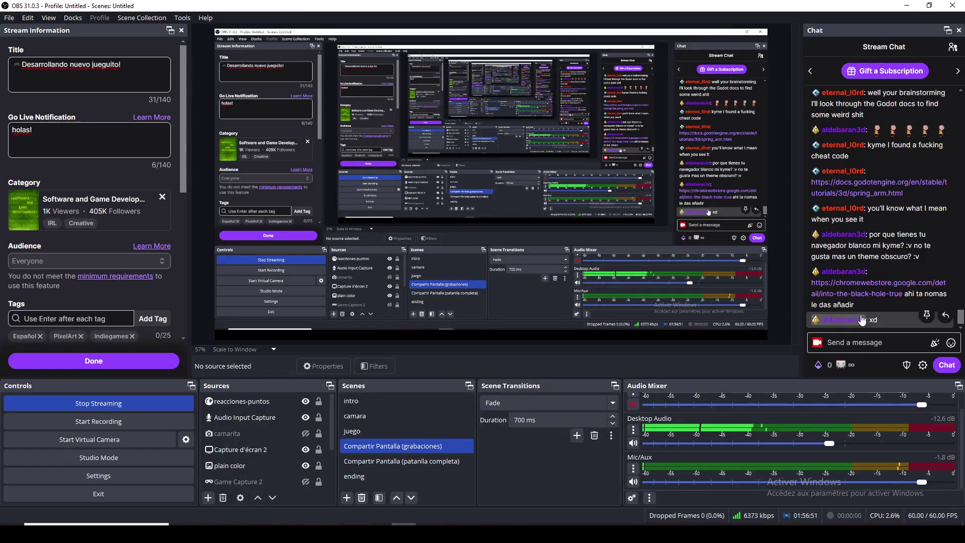
Step: Follow the chromewebstore.google.com link from the stream chat
click(864, 288)
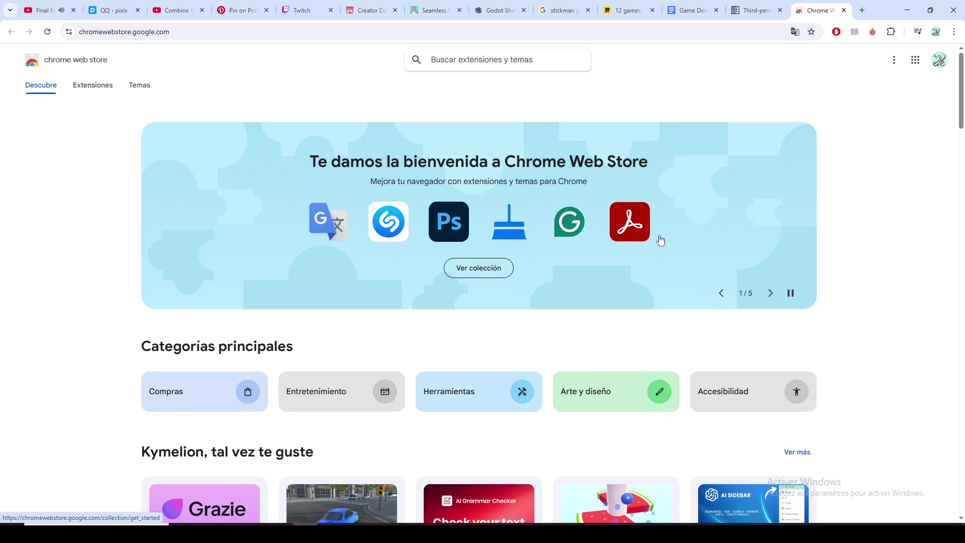
scroll(660, 240, down, 1)
scroll(660, 240, down, 2)
scroll(660, 240, down, 2)
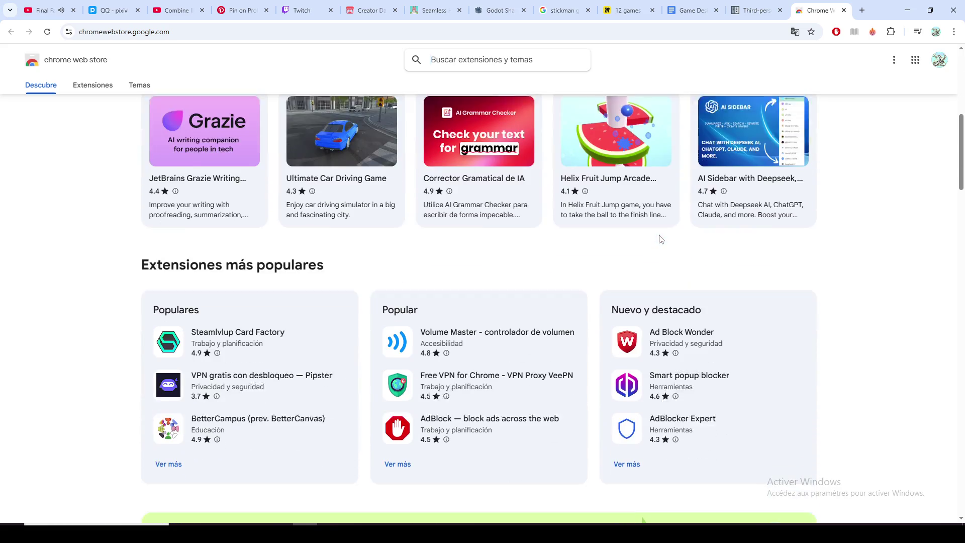
scroll(660, 240, down, 1)
scroll(659, 240, down, 1)
scroll(660, 240, down, 2)
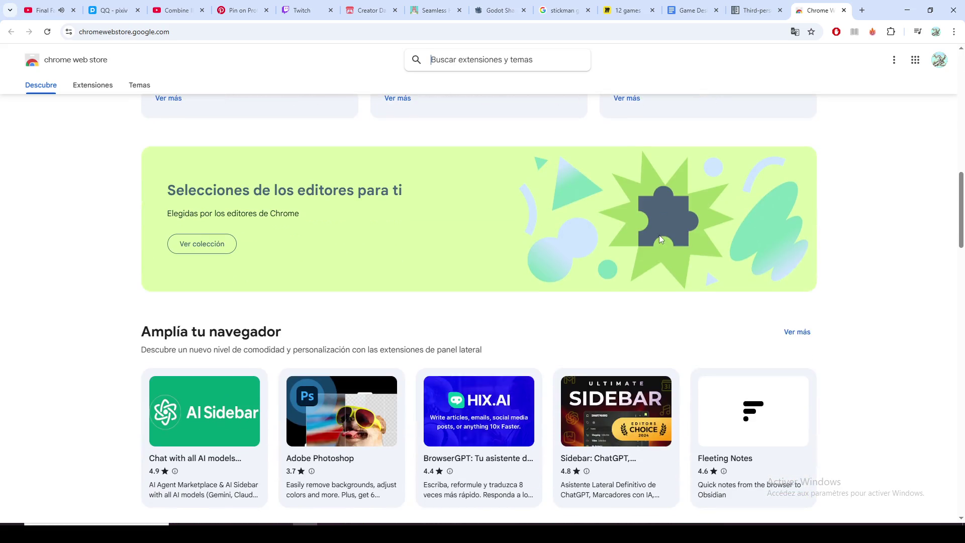
scroll(660, 240, up, 2)
scroll(660, 240, up, 3)
scroll(660, 241, up, 4)
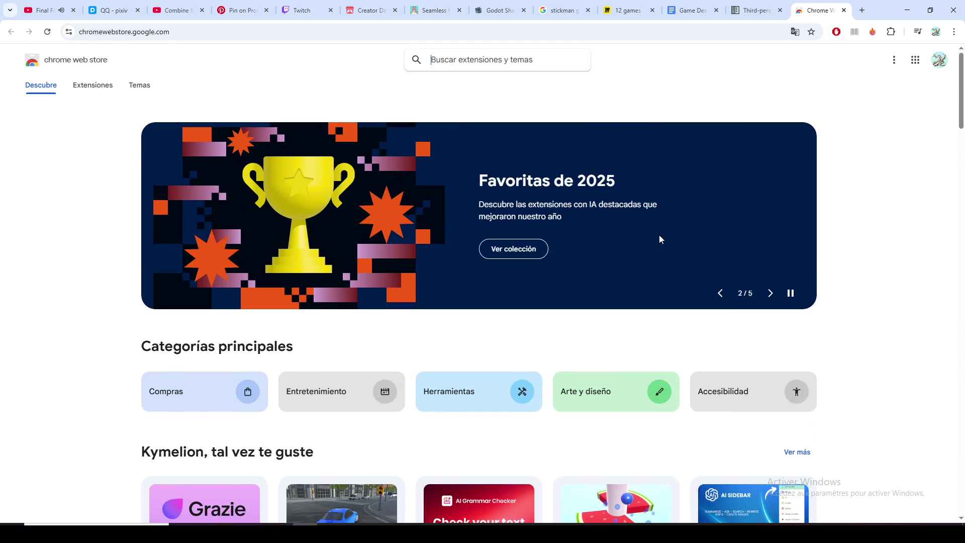
Step: Search 'into the black hole', add the Gray theme to Chrome, then switch to the YouTube tab
click(428, 67)
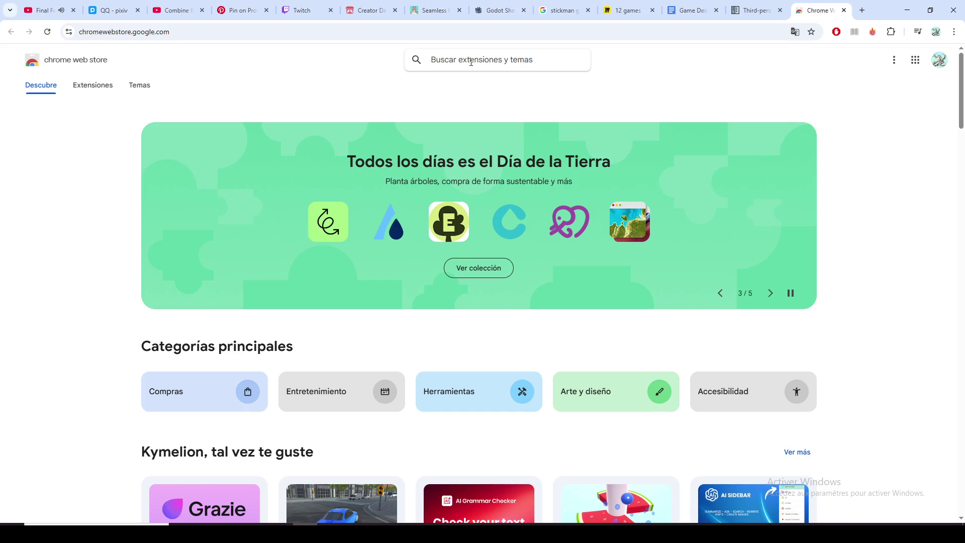
text(into the )
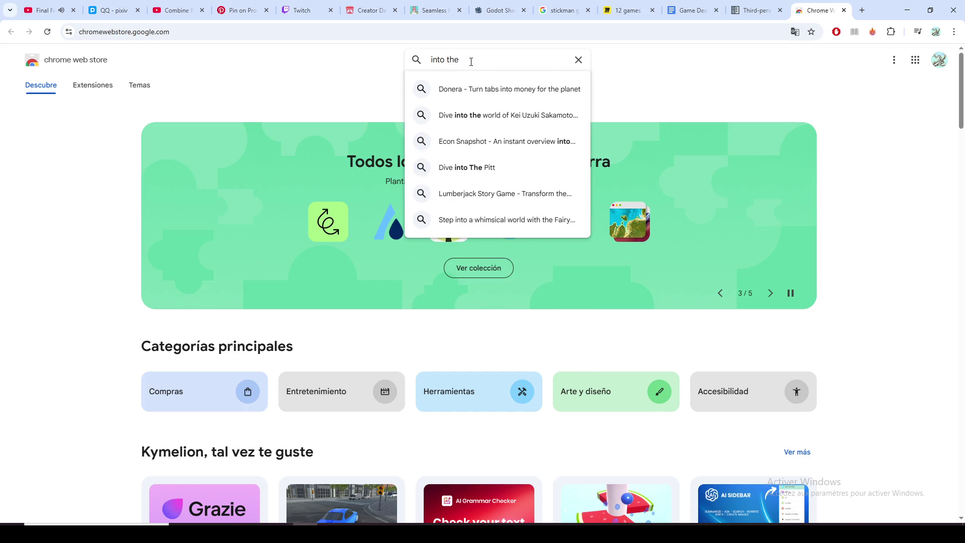
text(bla)
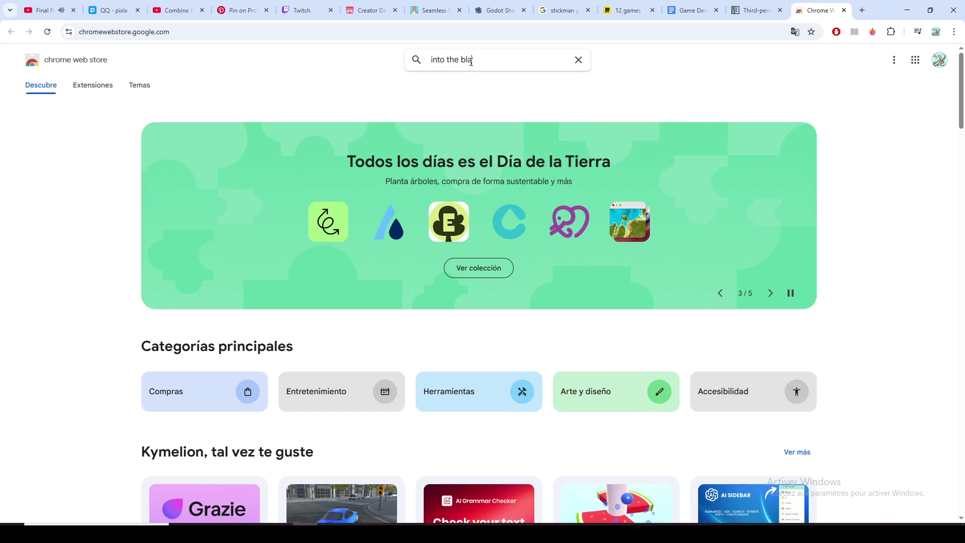
text(ck hole)
key(Return)
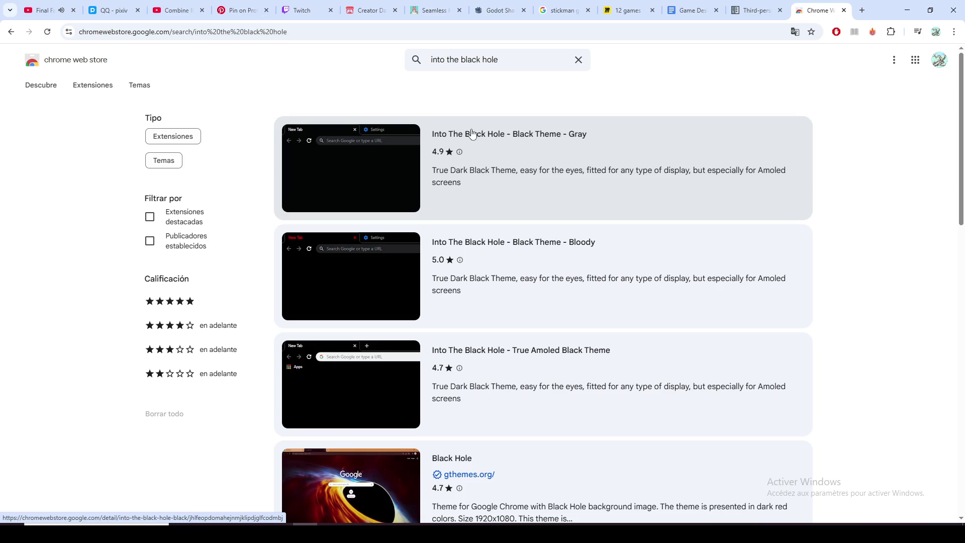
click(473, 136)
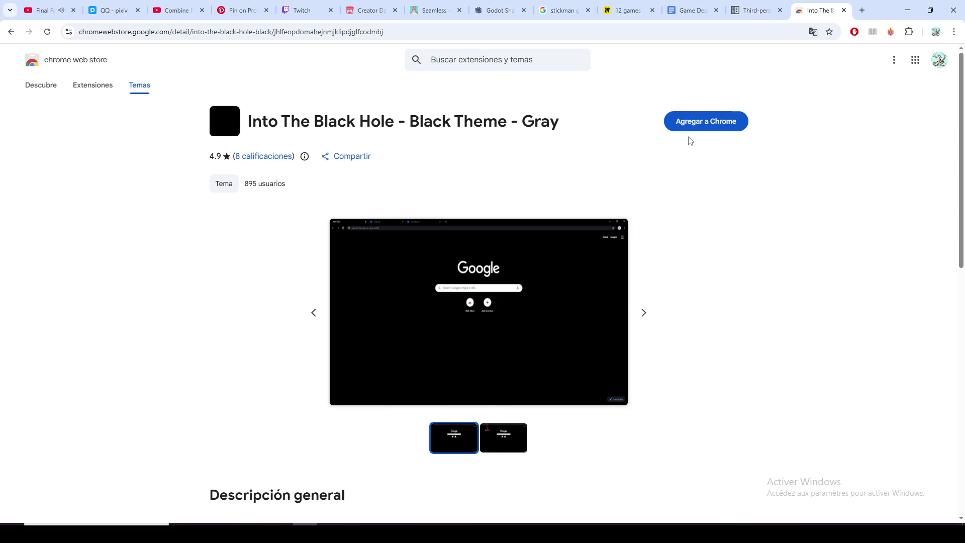
click(708, 122)
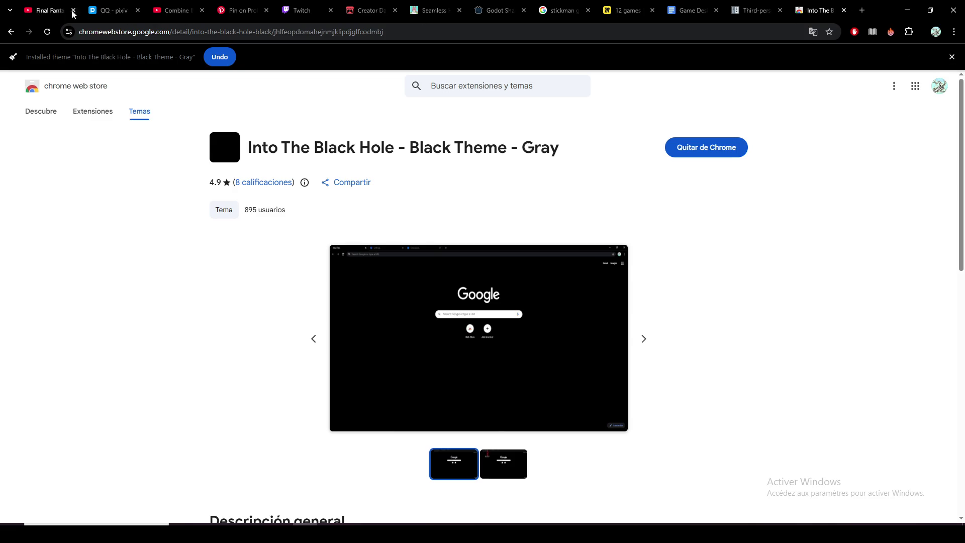
click(53, 12)
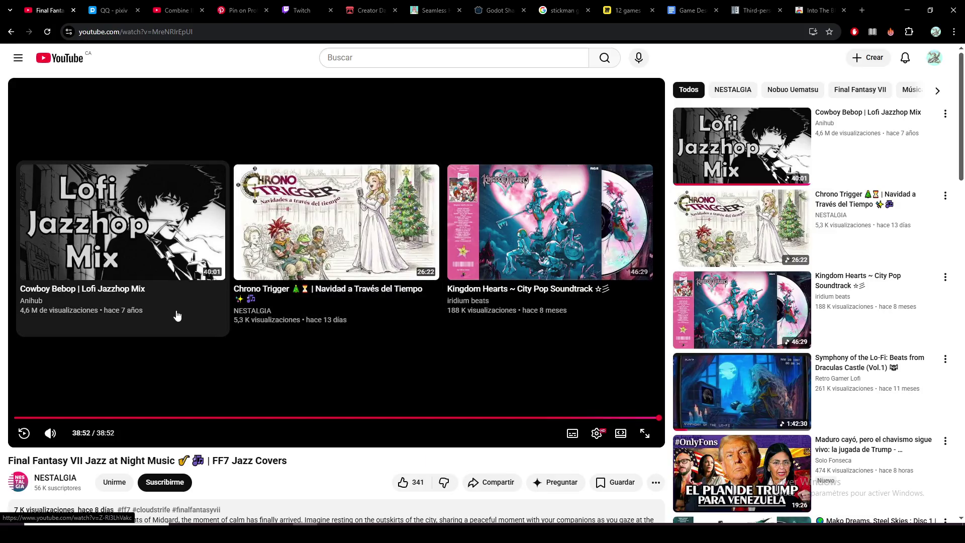
Step: Play the Cowboy Bebop Lofi Jazzhop Mix and close the theme store tab
click(141, 247)
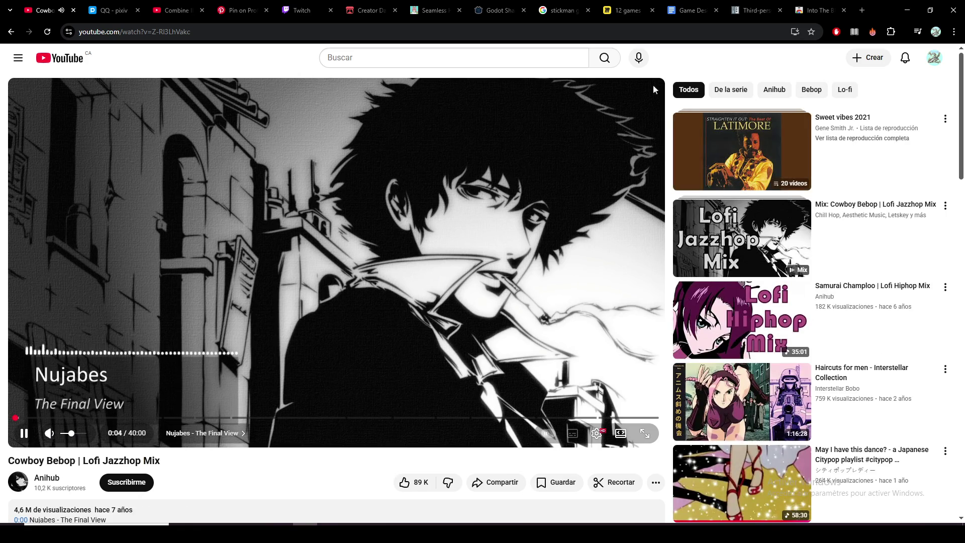
click(814, 13)
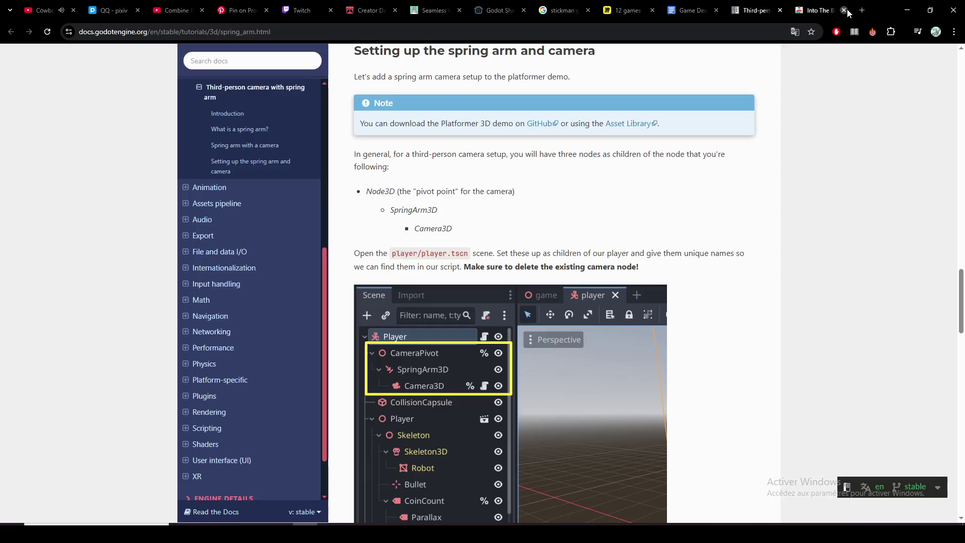
click(844, 10)
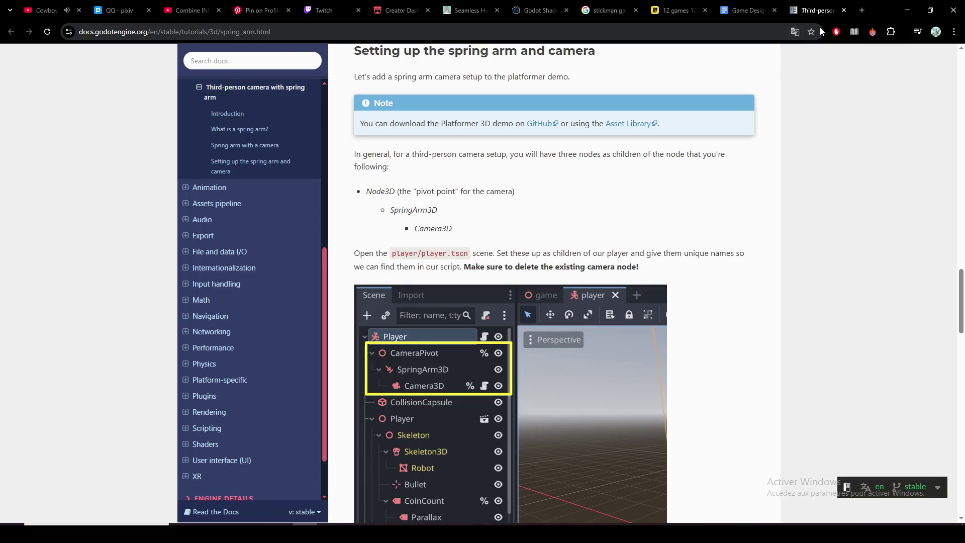
scroll(737, 192, up, 2)
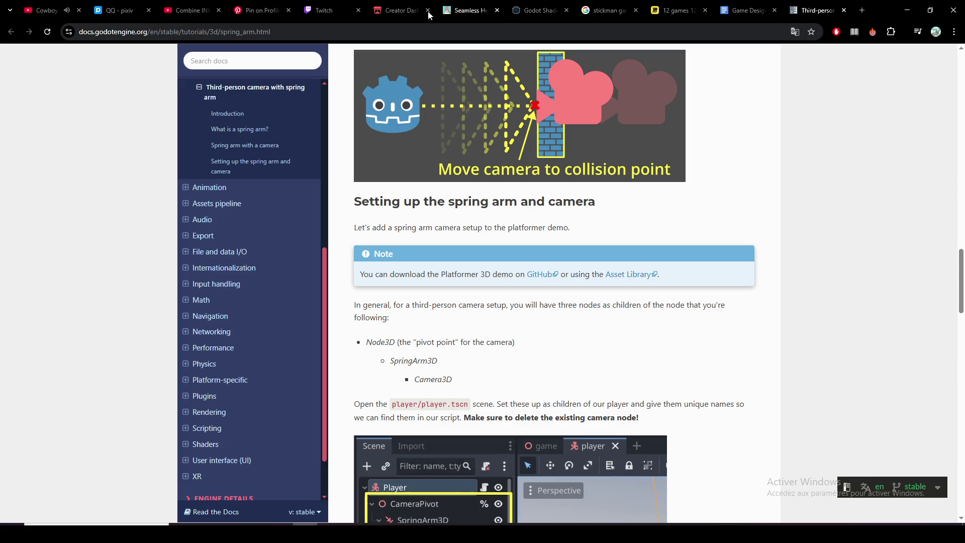
Step: Close the Seamless Horizons itch.io tab and bring the Godot editor forward
click(460, 11)
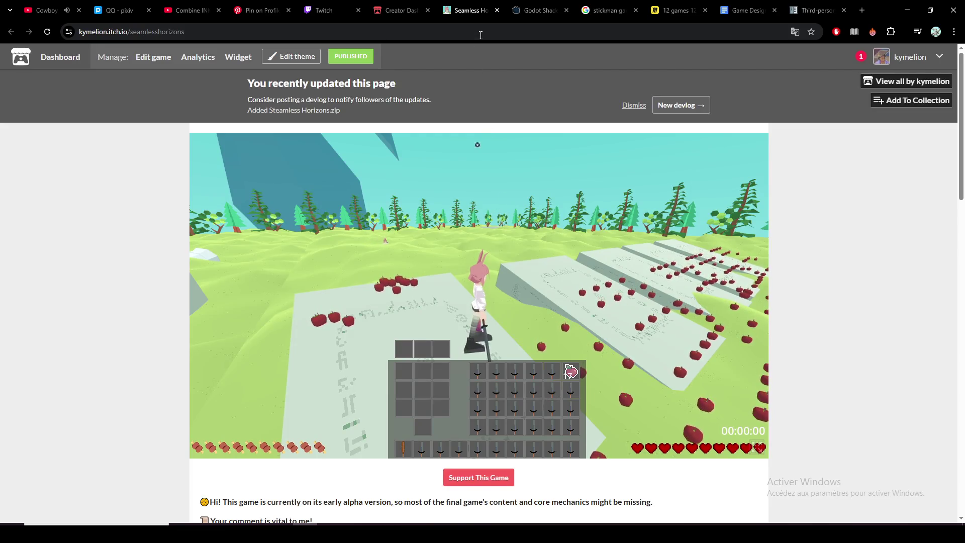
click(497, 11)
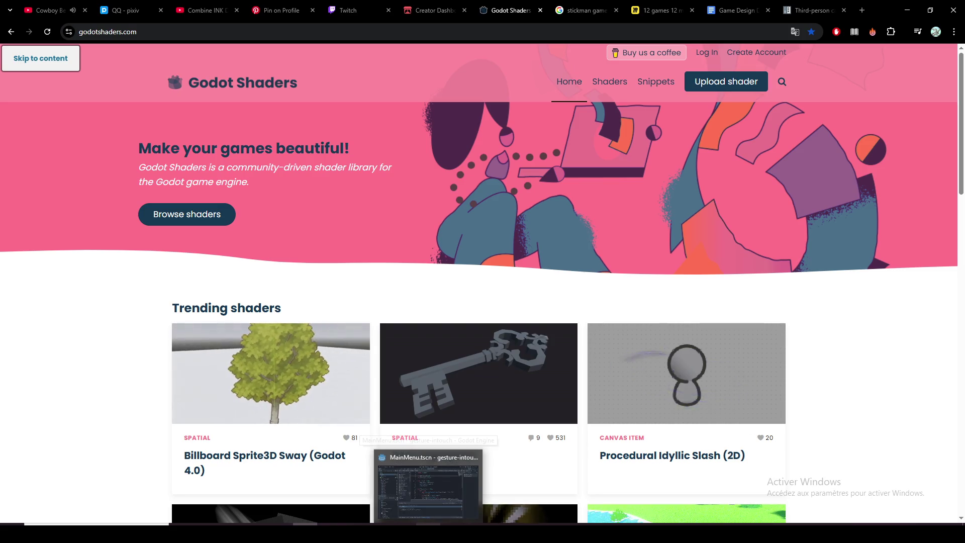
mouse_move(429, 528)
click(429, 460)
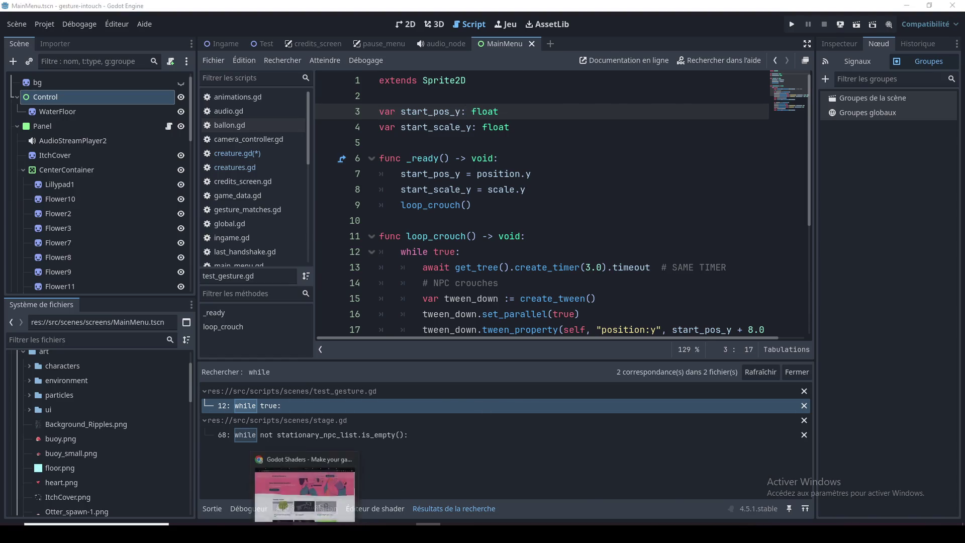
Step: Return from Godot to the '12 games 12 months' Miro board in Chrome
click(309, 490)
click(665, 11)
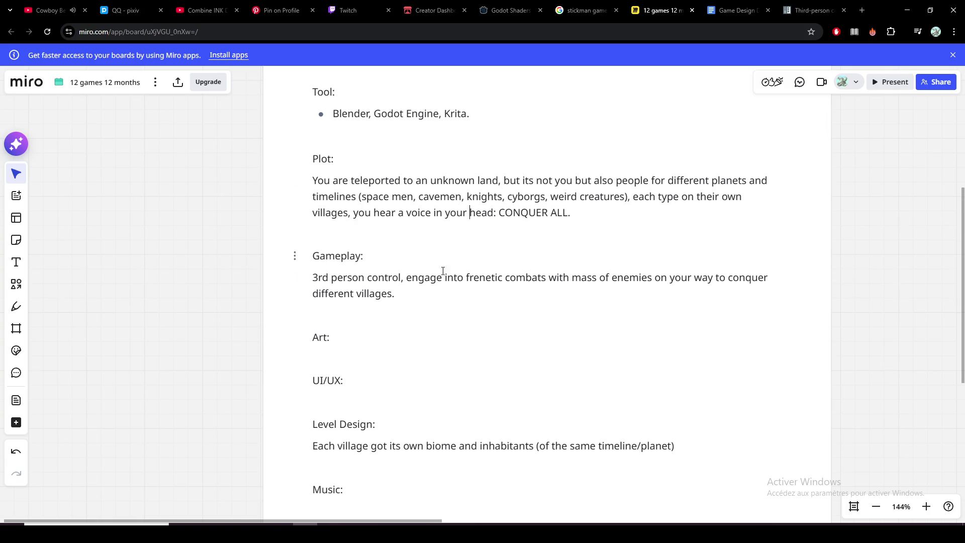
scroll(351, 177, up, 1)
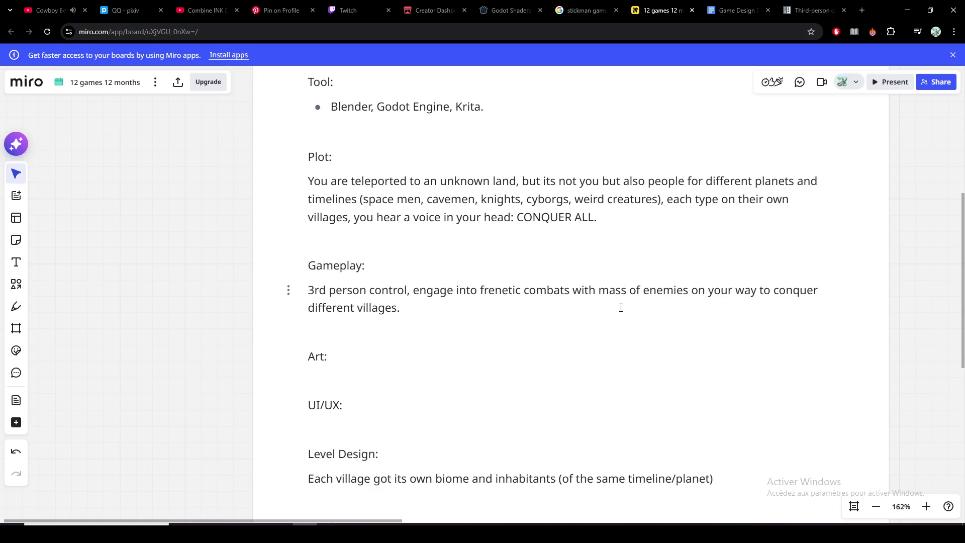
text(es)
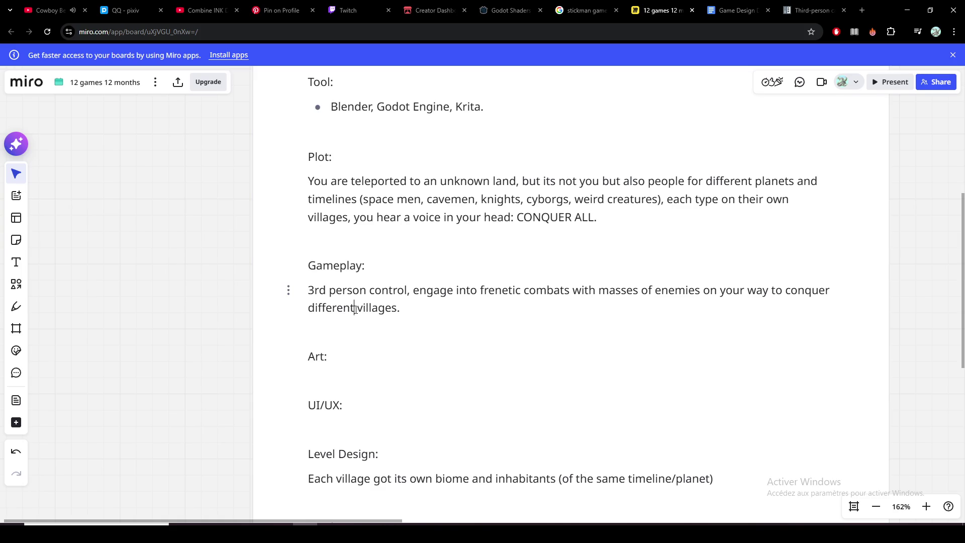
Step: Replace 'different' with 'their' in the Gameplay line and start a new line under Art
drag(355, 308, 309, 308)
text(their)
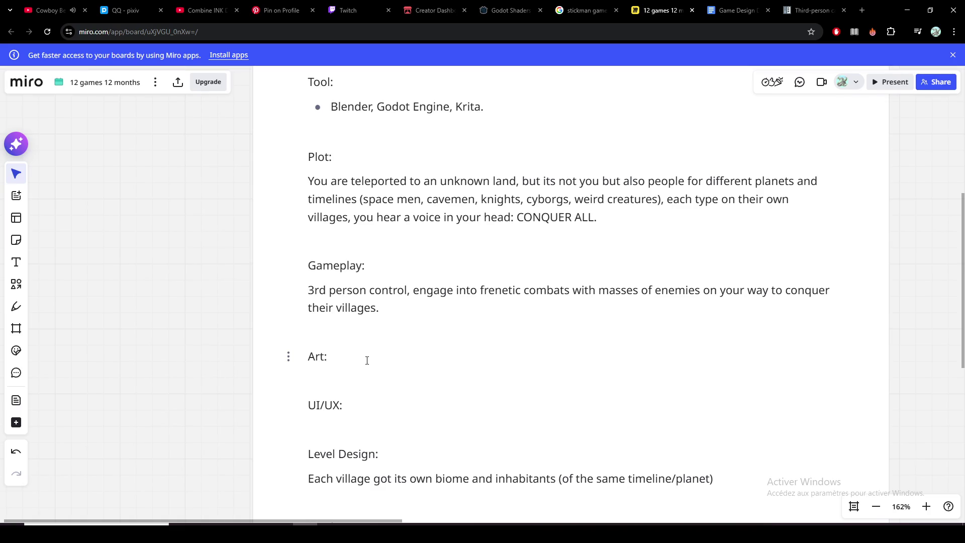
key(Return)
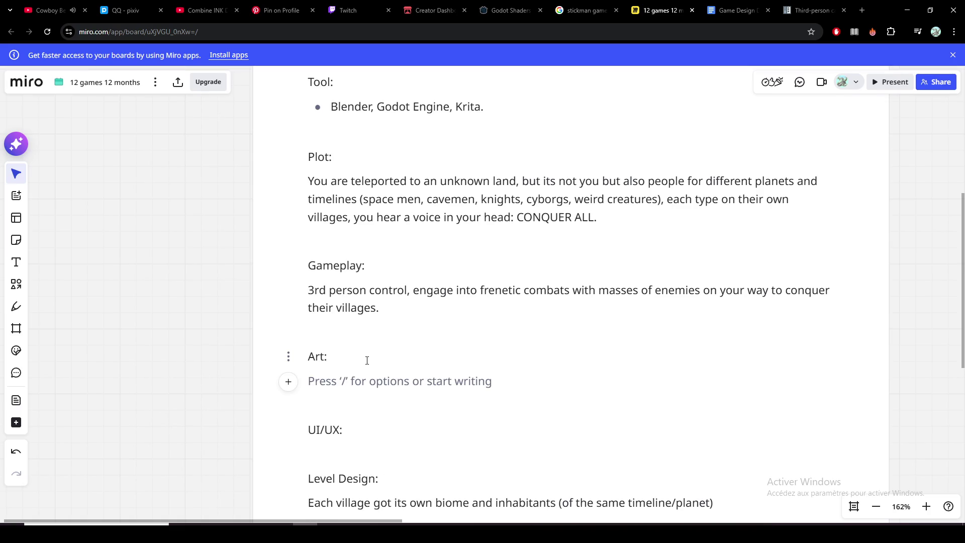
text(Character: Stickm)
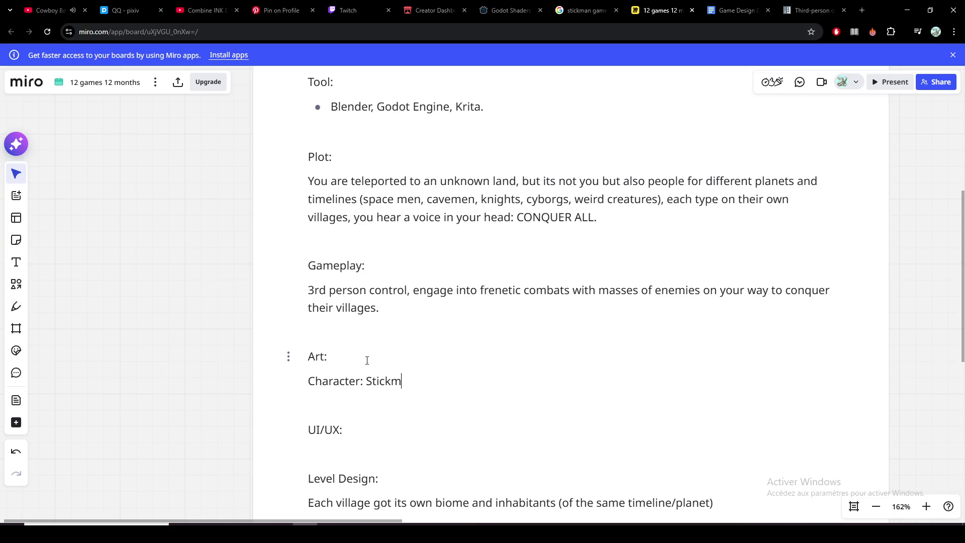
text(en)
Step: Add 'Character: Stickmen' and begin the 'Environment: Hand Drawn Outline...' line under Art
key(Return)
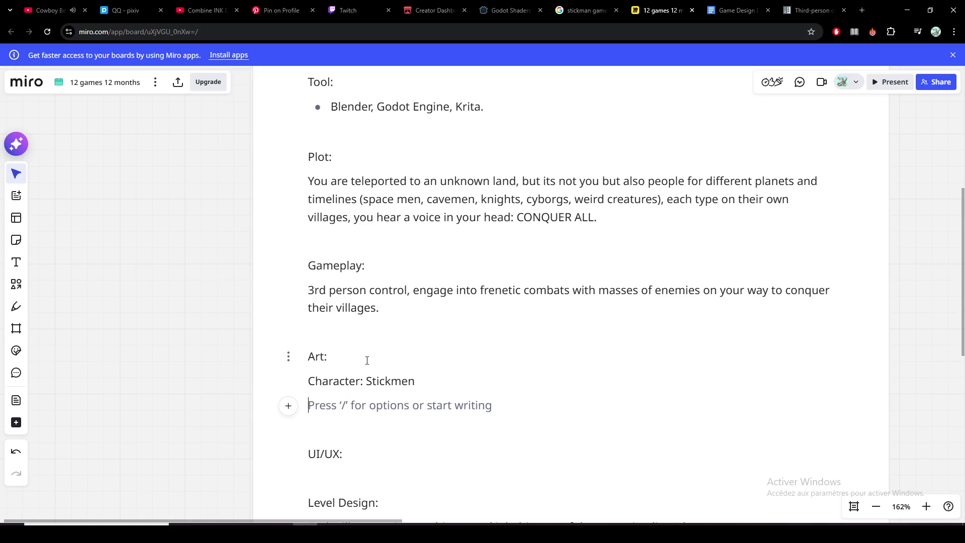
text(Environ)
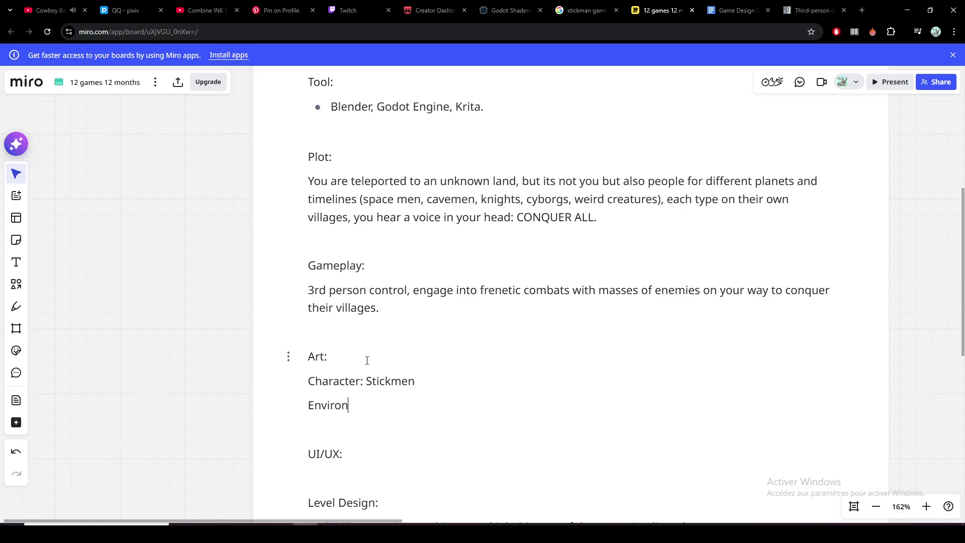
text(ment:)
text( Hand)
text( Drawn)
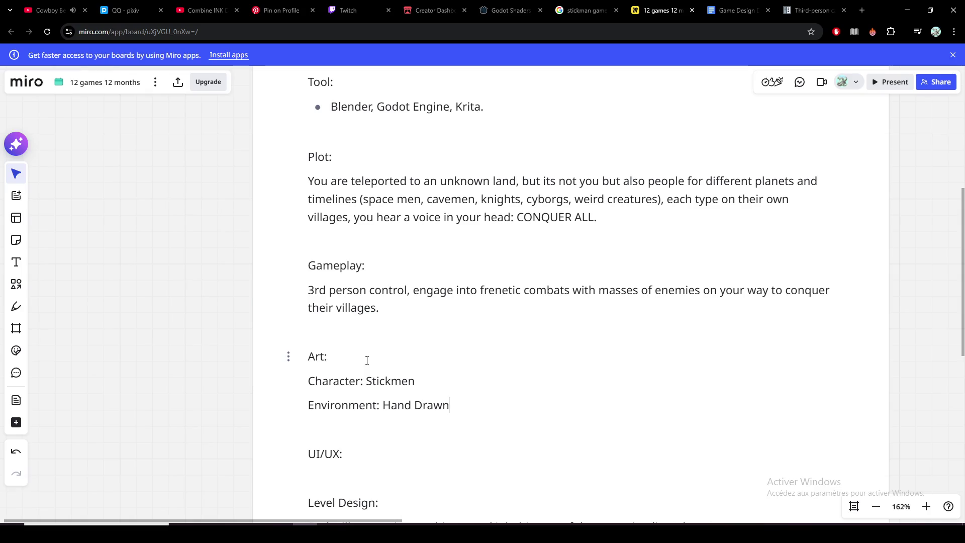
text(Outline)
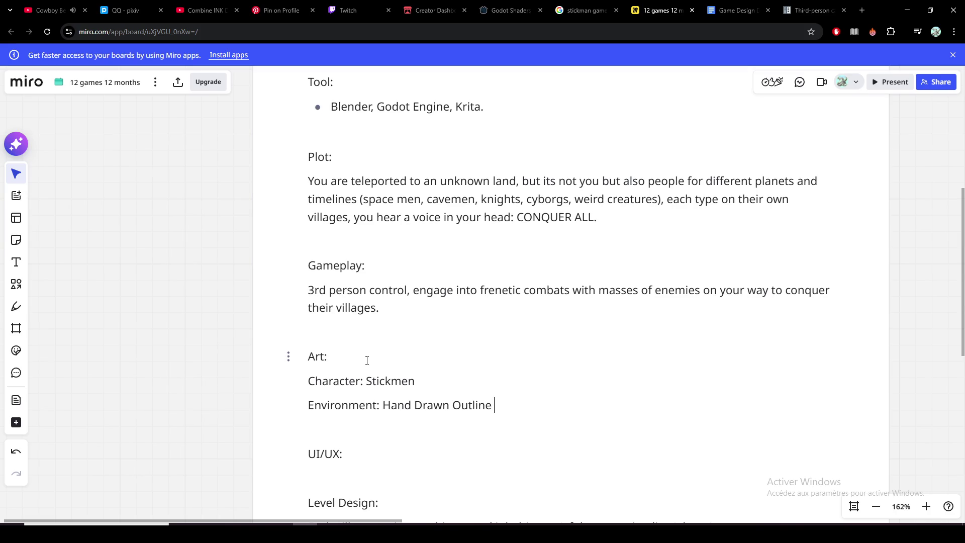
text(with)
text( minimalistic)
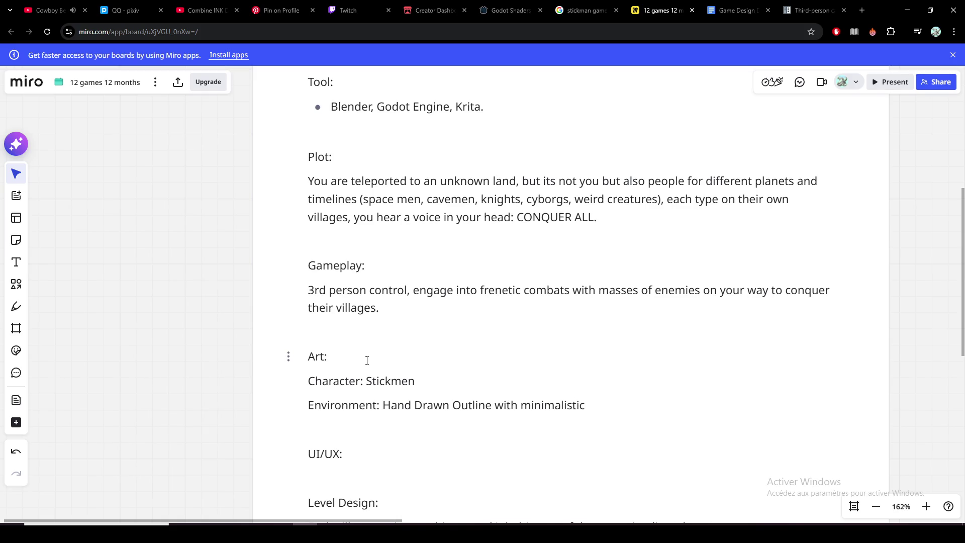
text(color pall)
text(ette.)
text(.)
Step: End the Character line as 'Stickmen.' and move to a new Chrome tab
click(421, 383)
click(863, 11)
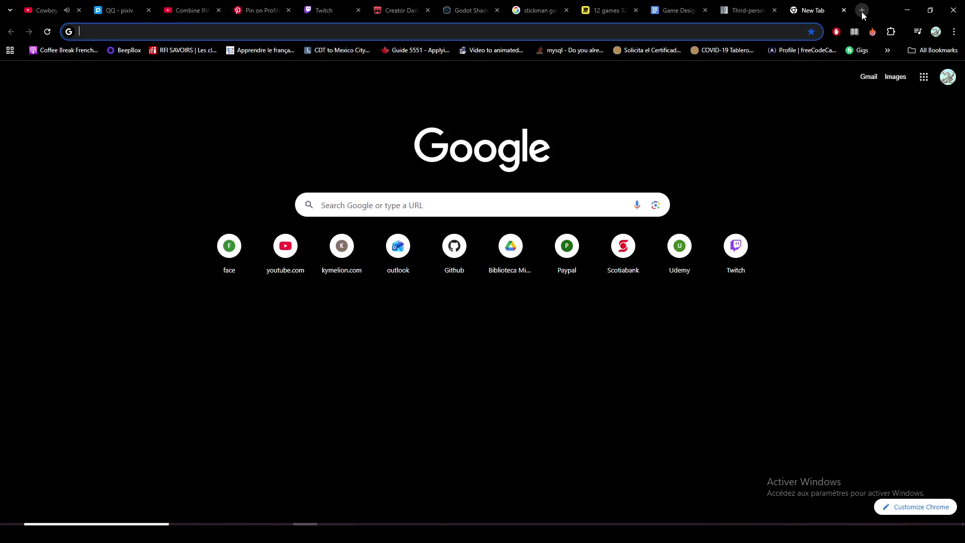
text(obsidian)
Step: Search Google for 'obsidian' in the new tab
key(Return)
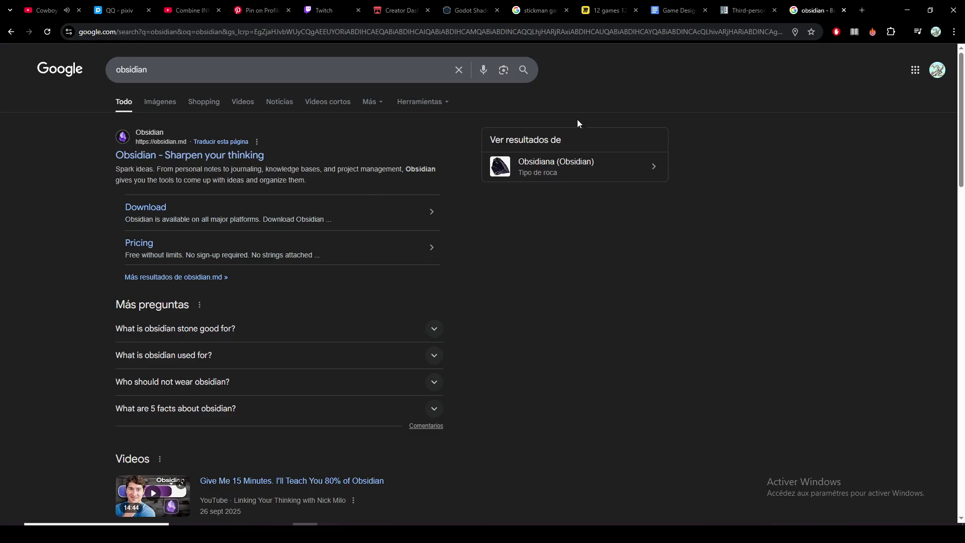
Step: Browse the official Obsidian homepage down to its footer, then close the page
click(236, 155)
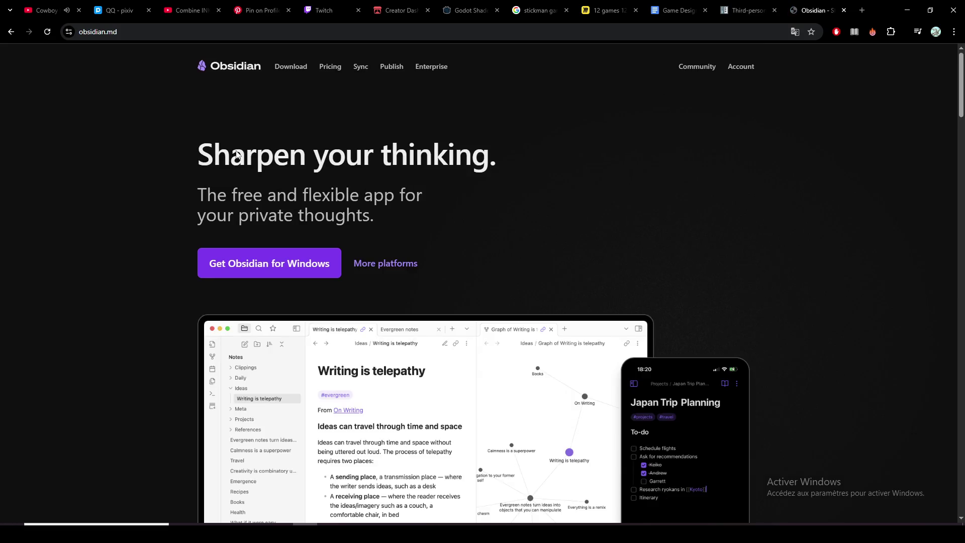
scroll(237, 155, down, 2)
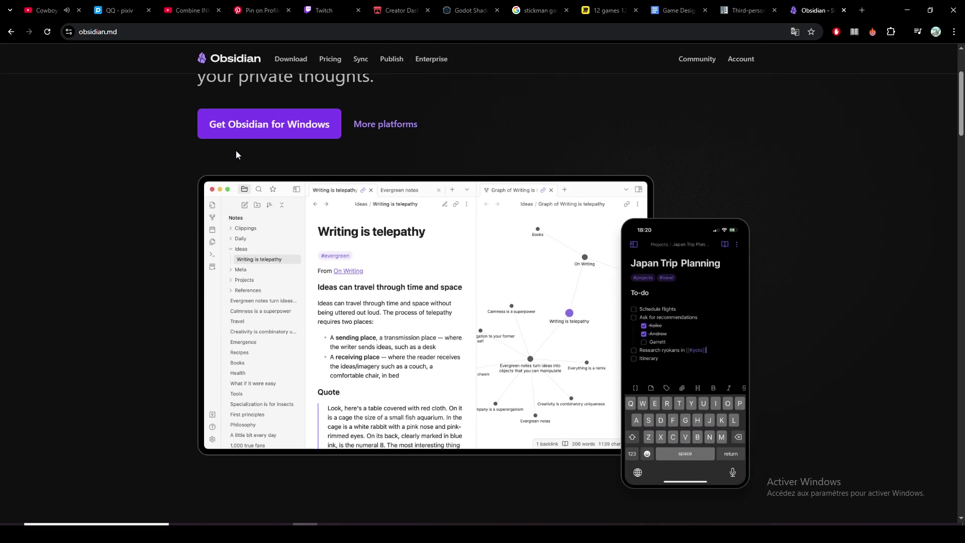
scroll(236, 154, down, 1)
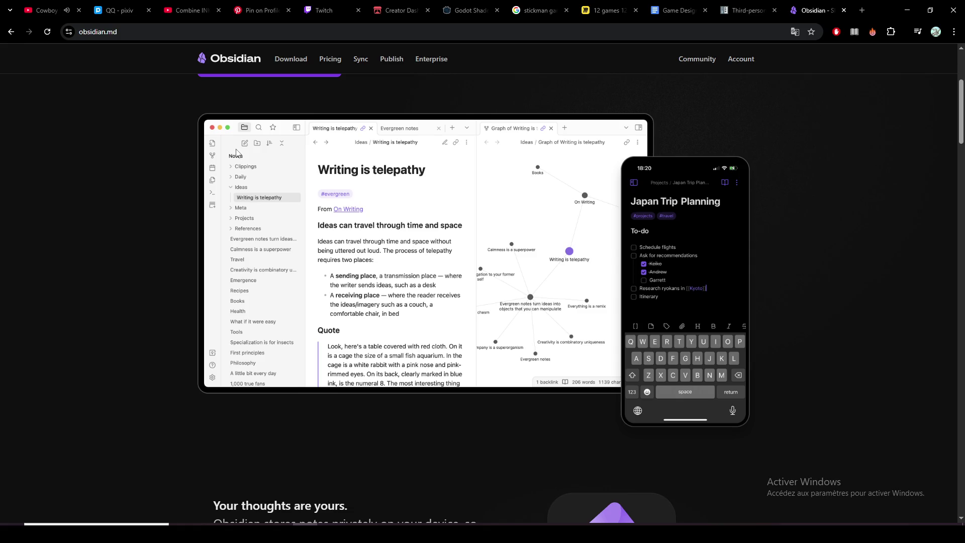
scroll(237, 154, down, 1)
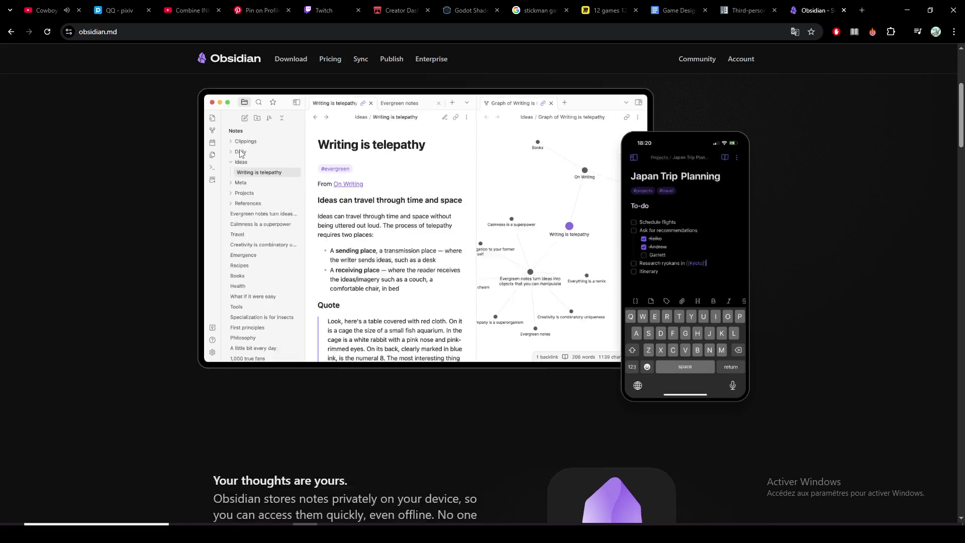
scroll(239, 151, down, 2)
scroll(240, 150, down, 2)
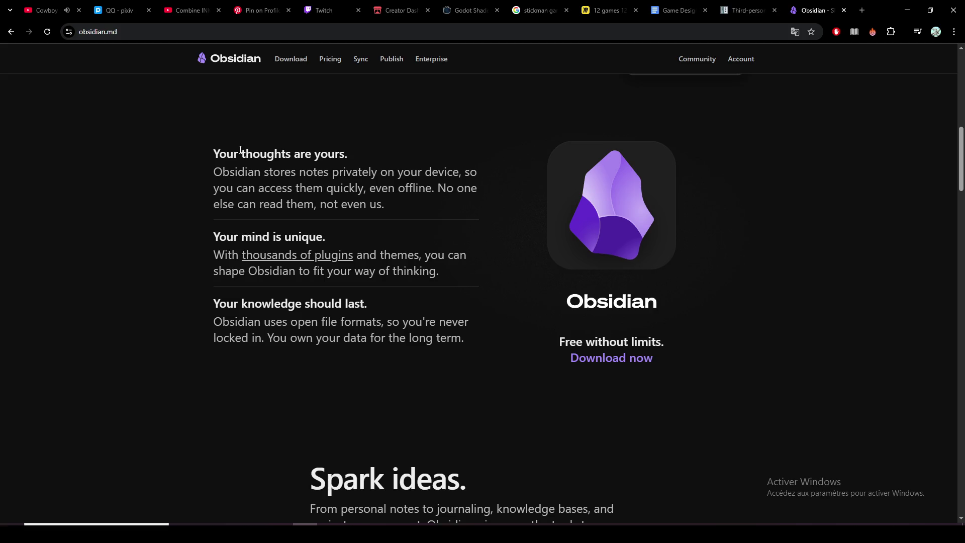
scroll(240, 151, down, 3)
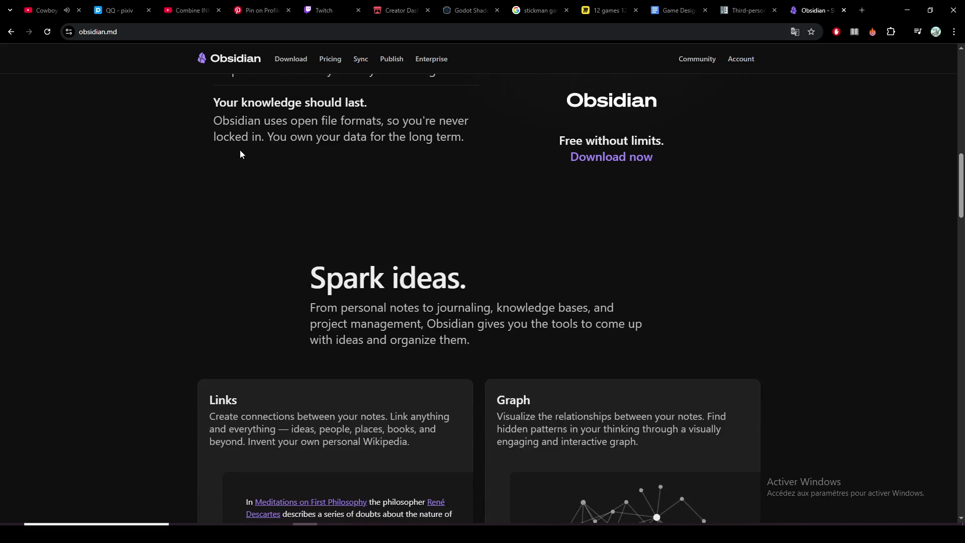
scroll(240, 154, down, 2)
scroll(240, 154, down, 3)
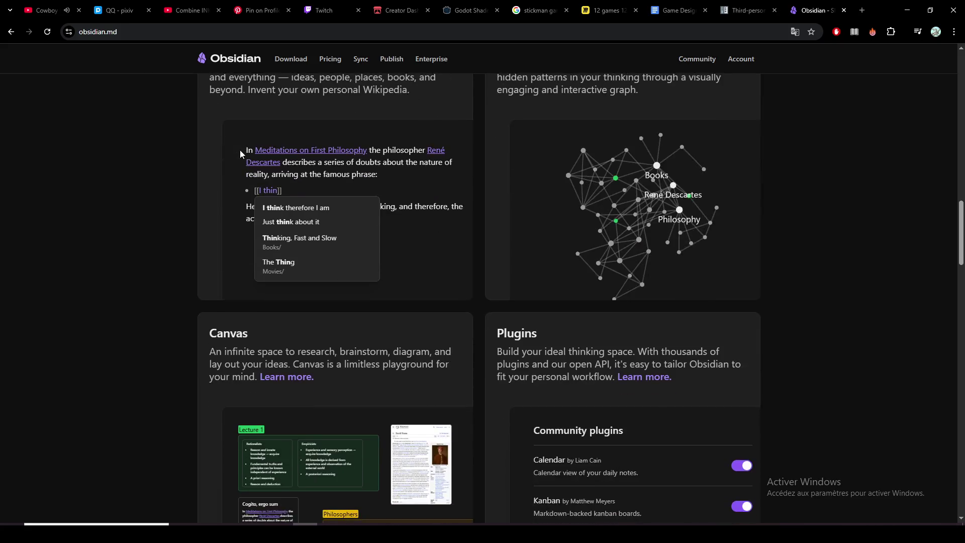
scroll(240, 154, down, 1)
scroll(240, 154, down, 2)
scroll(240, 150, down, 1)
scroll(241, 150, down, 1)
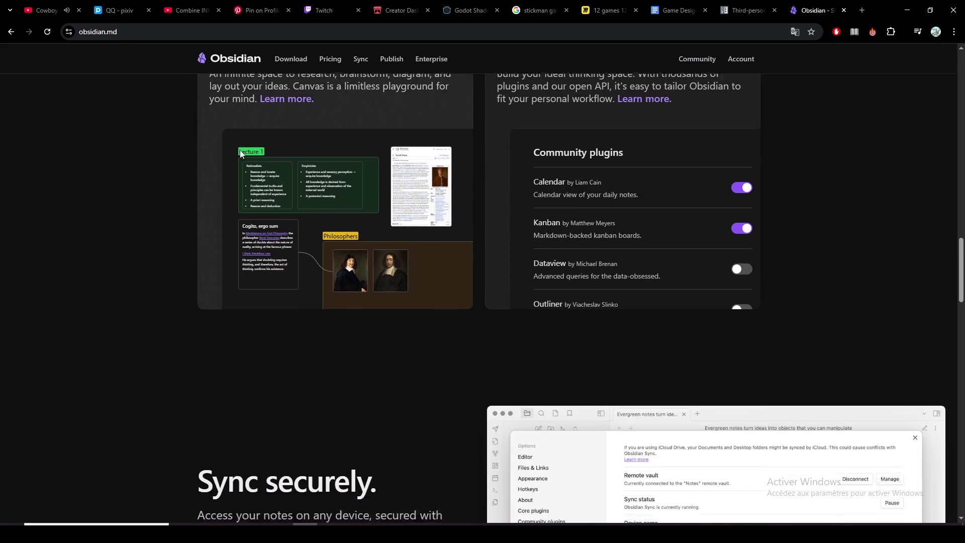
scroll(240, 150, down, 1)
scroll(245, 152, down, 2)
scroll(246, 156, down, 2)
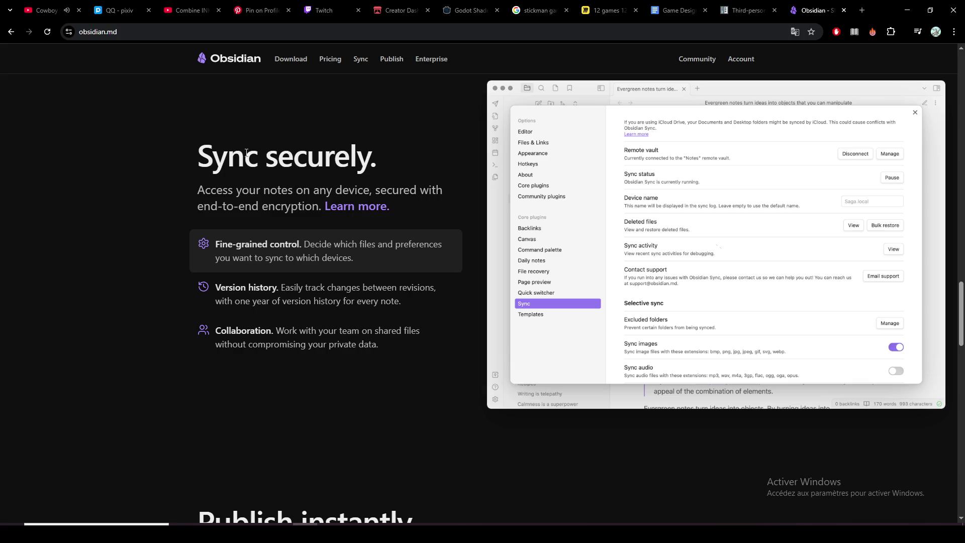
scroll(246, 152, down, 2)
scroll(246, 152, down, 2)
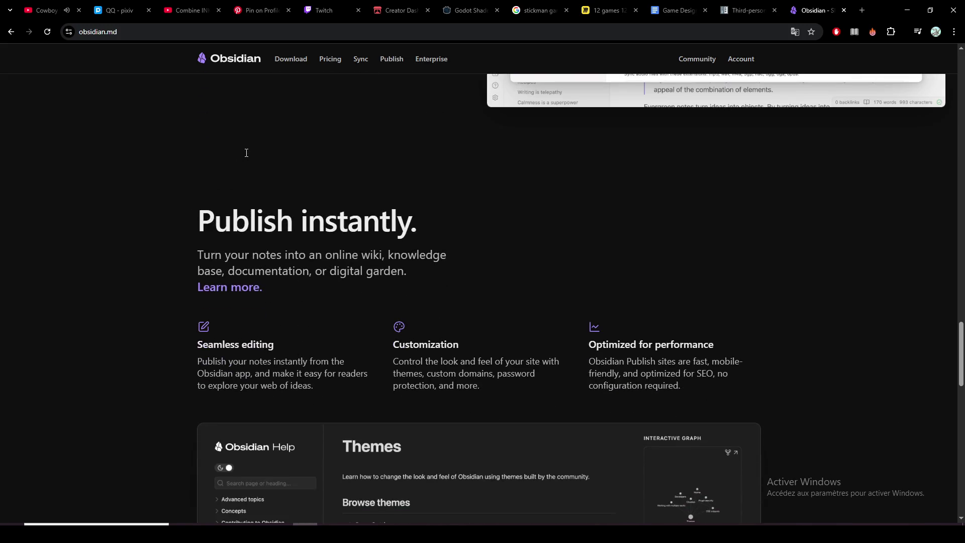
scroll(245, 155, down, 2)
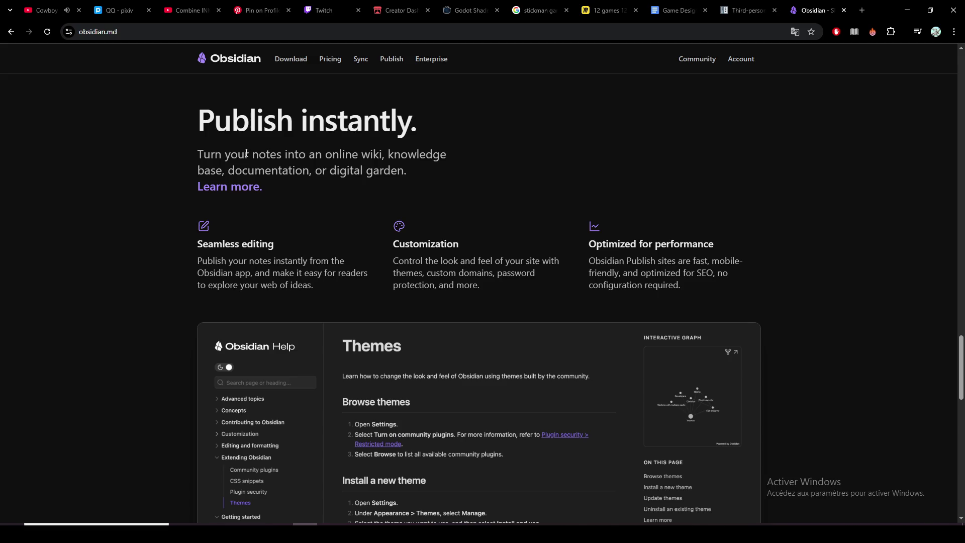
scroll(246, 155, down, 1)
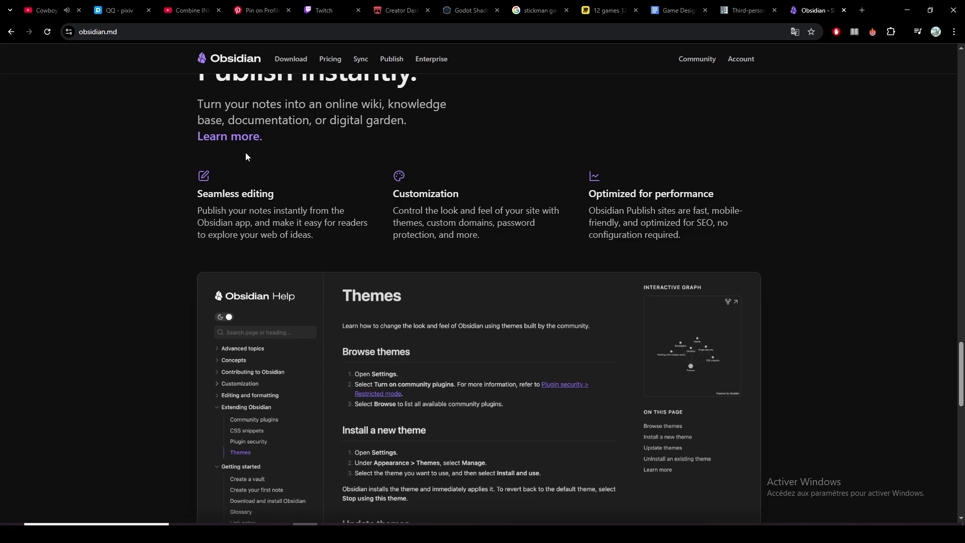
scroll(245, 156, down, 2)
scroll(246, 156, down, 2)
scroll(244, 156, down, 1)
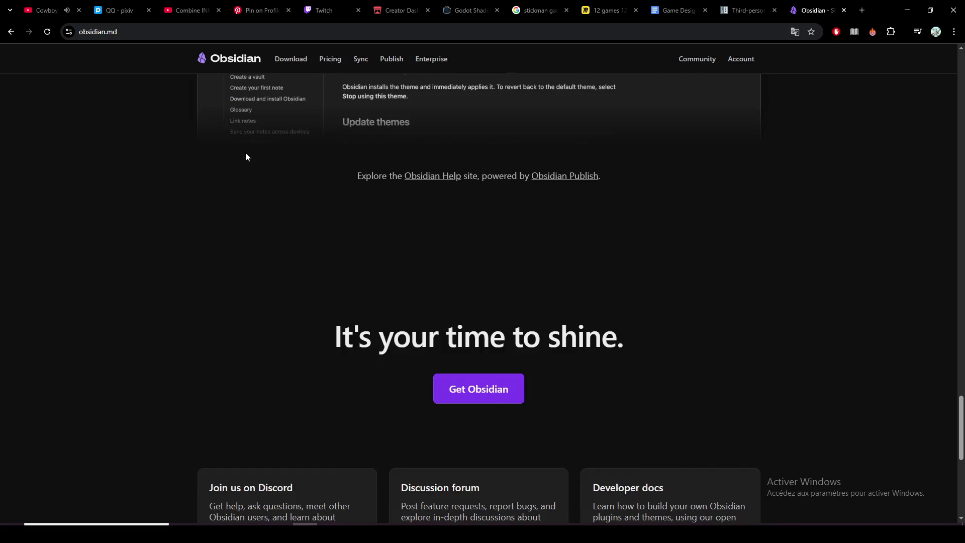
scroll(246, 156, down, 2)
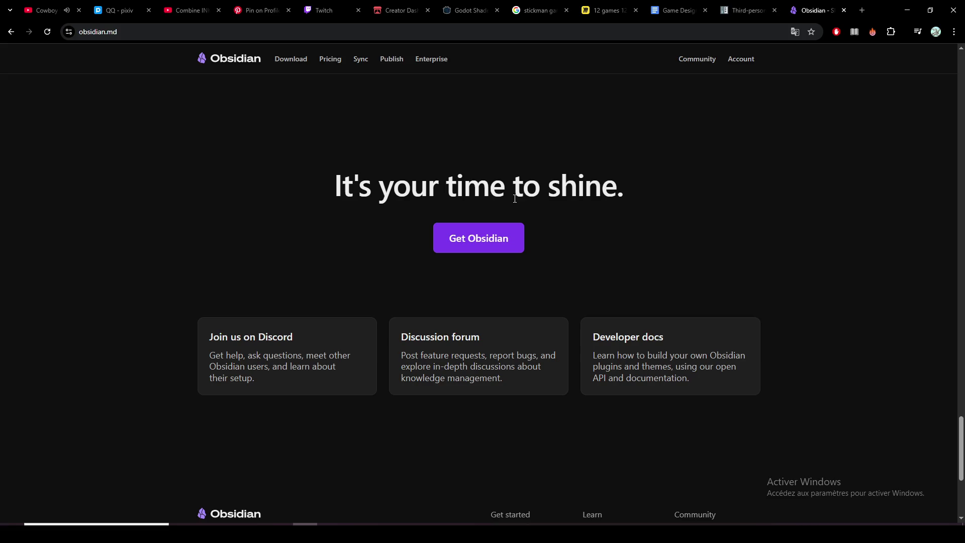
scroll(515, 199, down, 2)
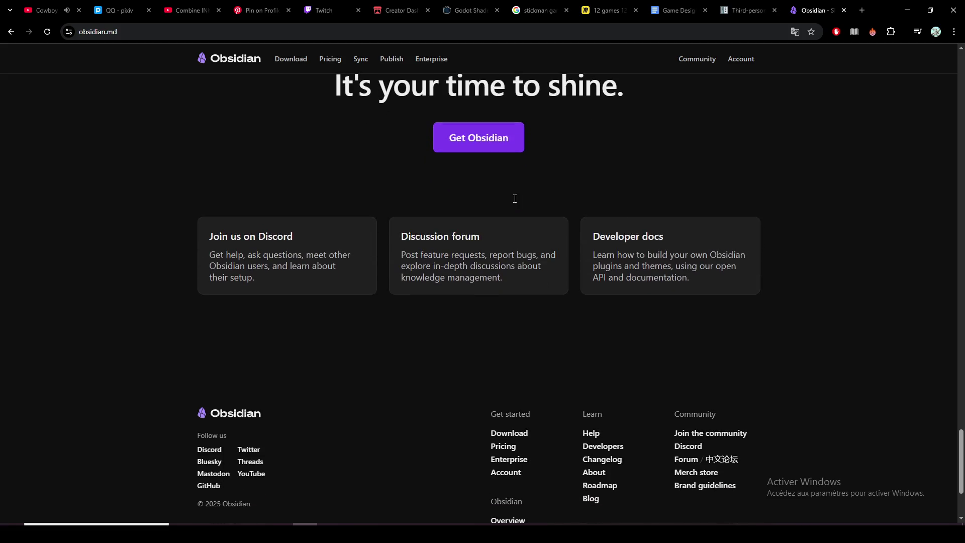
scroll(357, 267, down, 2)
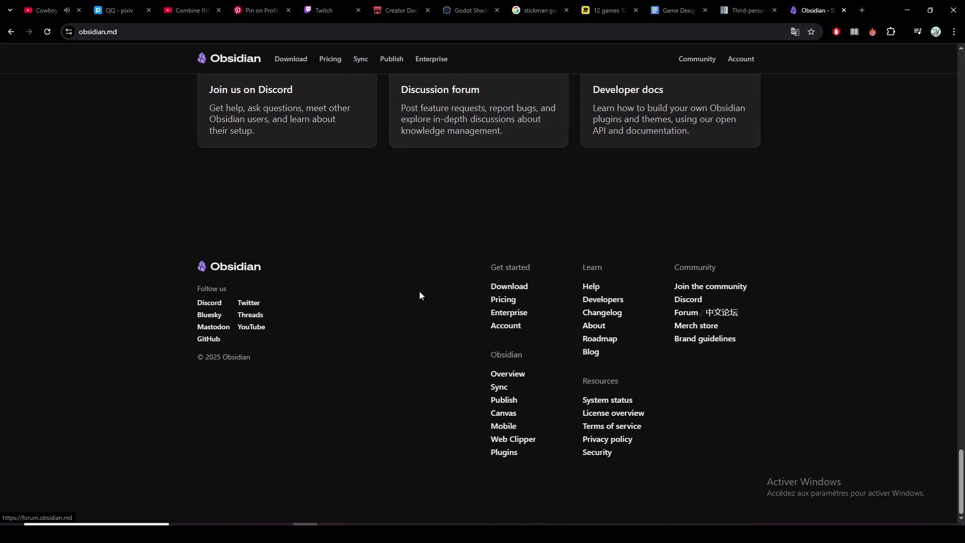
click(844, 10)
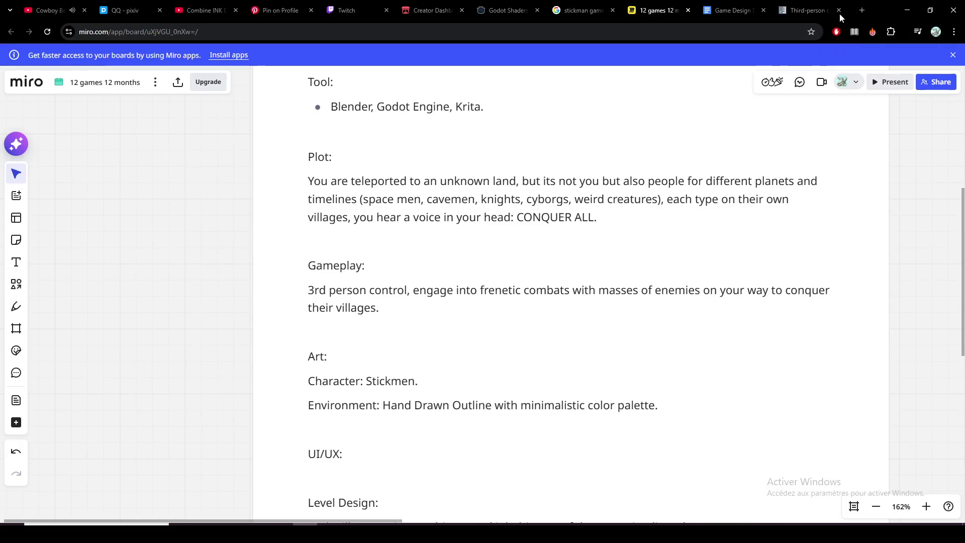
Step: Close the Third-person and Game Design Document tabs and put the caret after 'Art:' in Miro
click(844, 9)
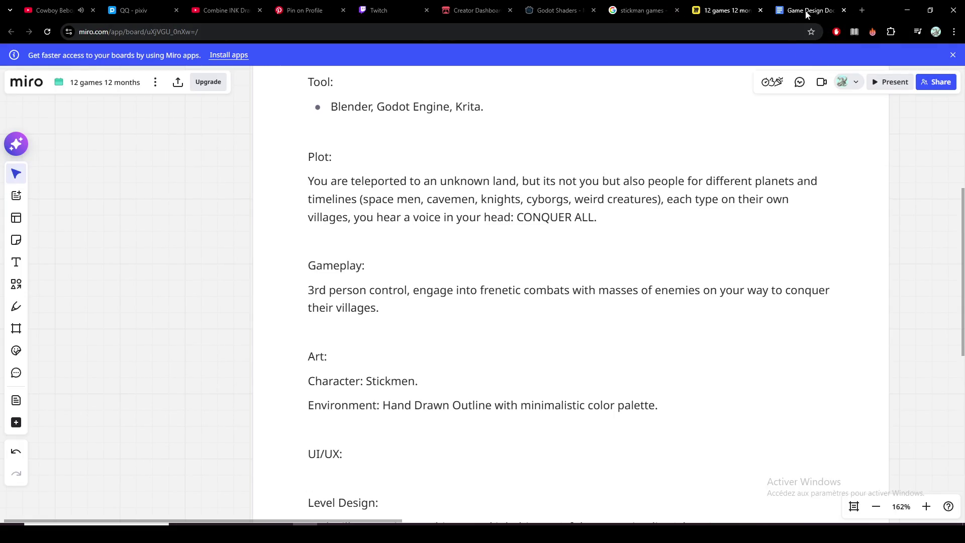
click(825, 14)
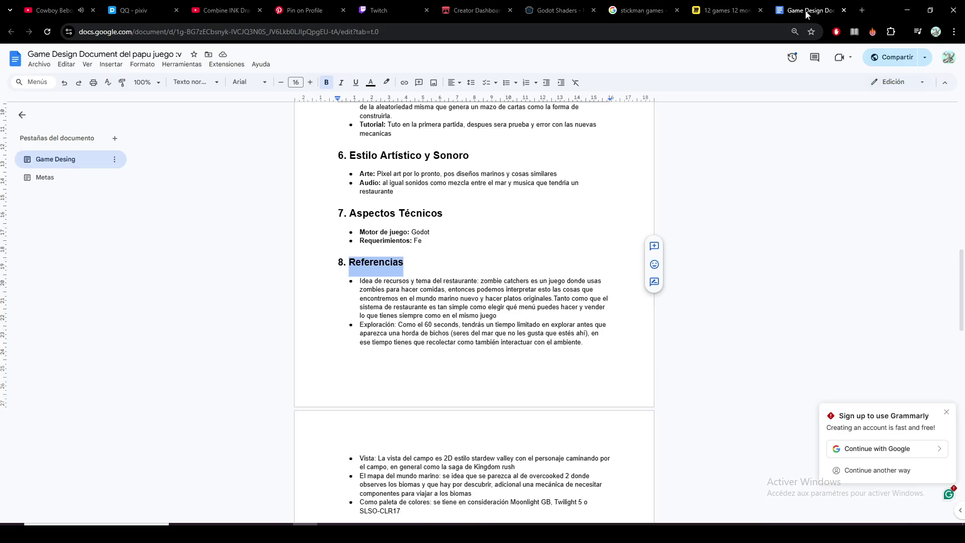
click(843, 11)
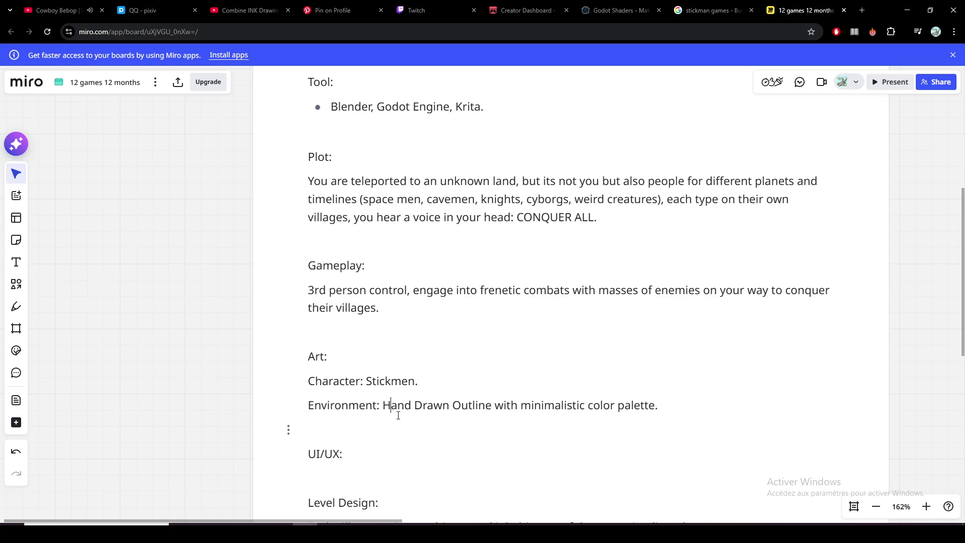
click(413, 359)
Step: Cut 'color palette' from the Environment line and paste it on its own line below
key(Return)
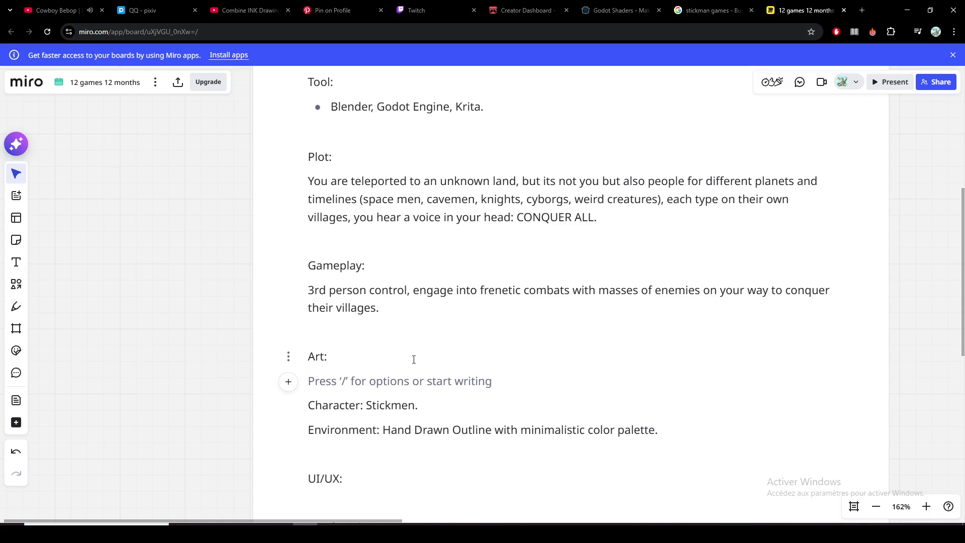
text(En)
key(BackSpace)
key(BackSpace)
key(BackSpace)
click(382, 405)
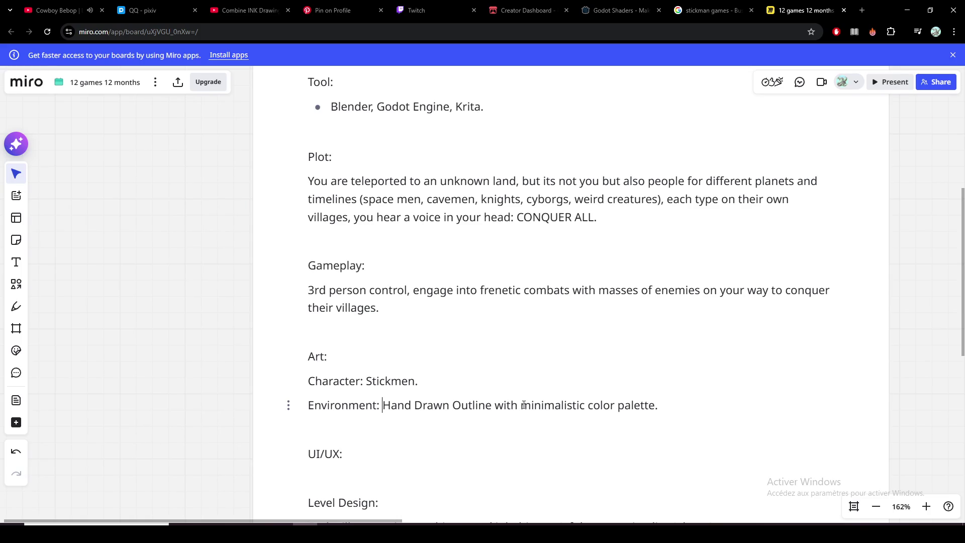
drag(521, 405, 657, 405)
click(630, 404)
click(603, 408)
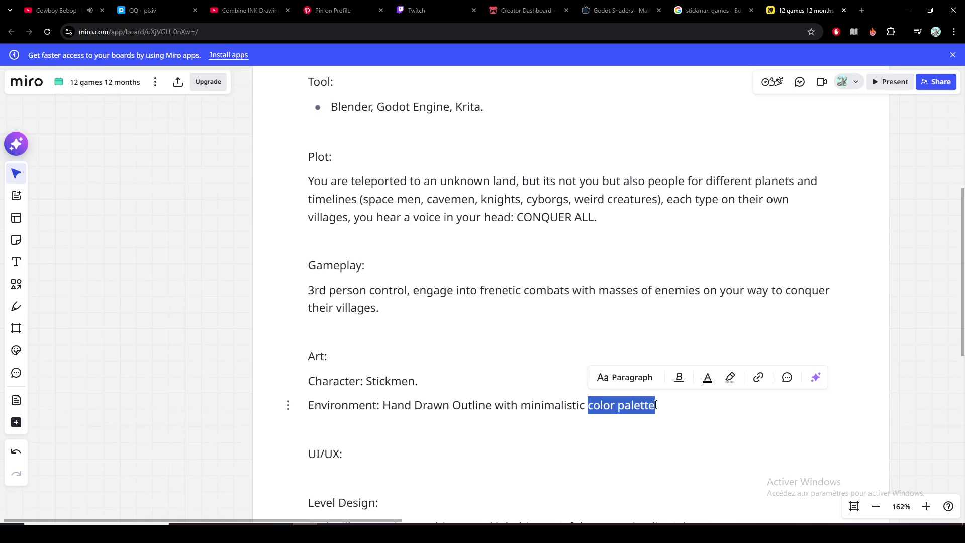
key(BackSpace)
key(Return)
text(color palette)
text(:)
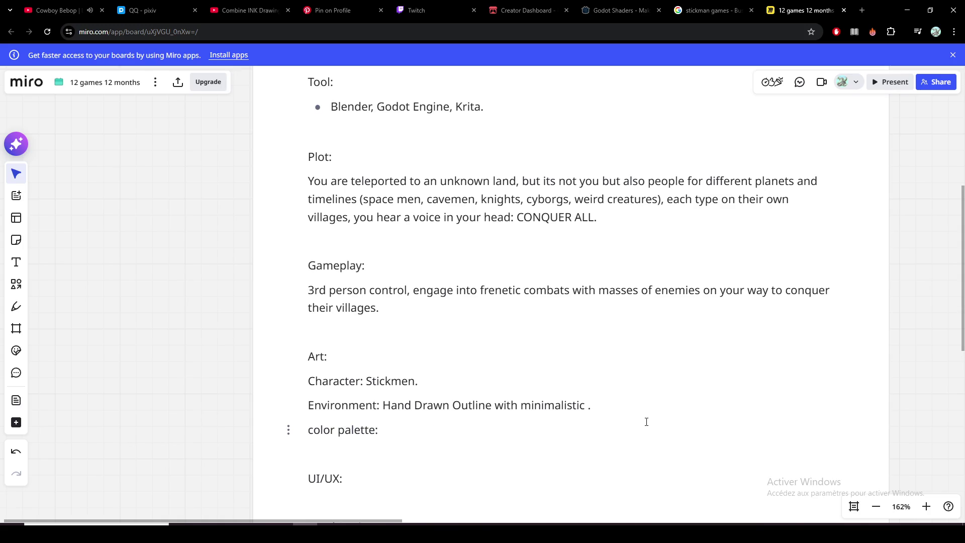
drag(405, 426, 306, 380)
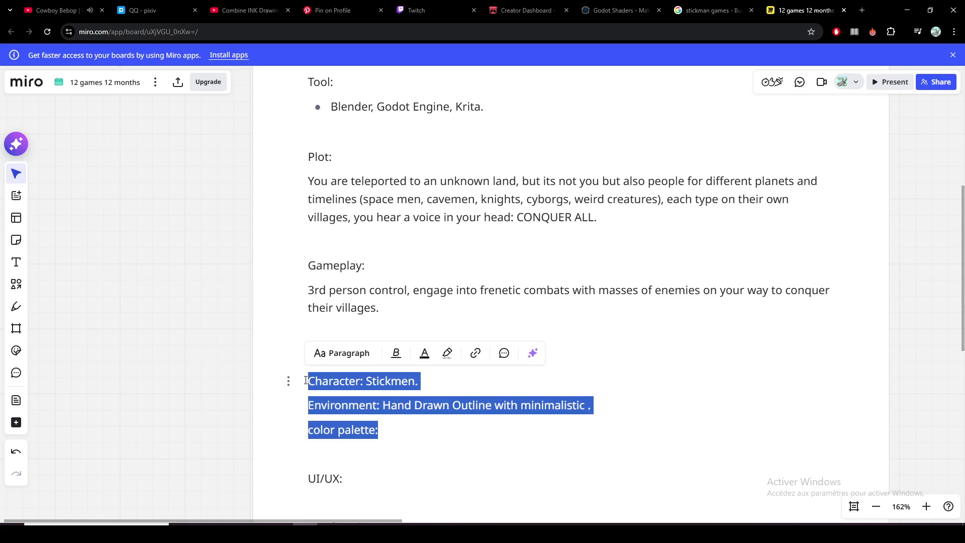
Step: Bullet the Character, Environment and Color palette lines with '- ' and capitalize 'Color palette:'
click(393, 405)
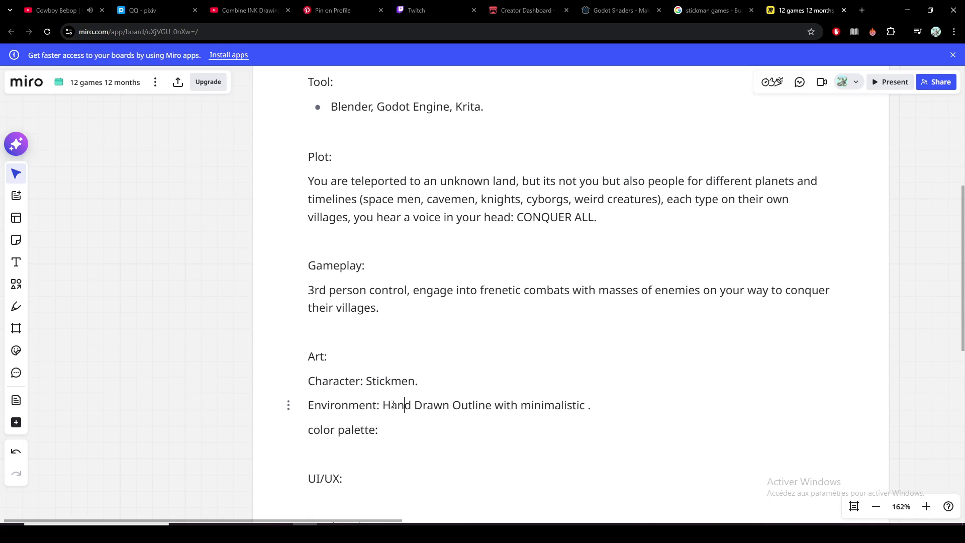
click(318, 370)
text(-)
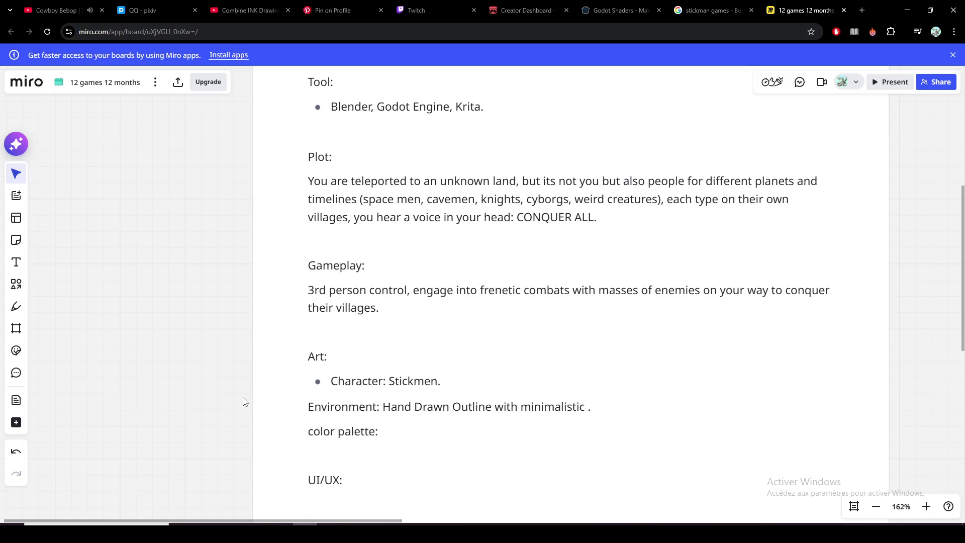
click(309, 409)
text(-)
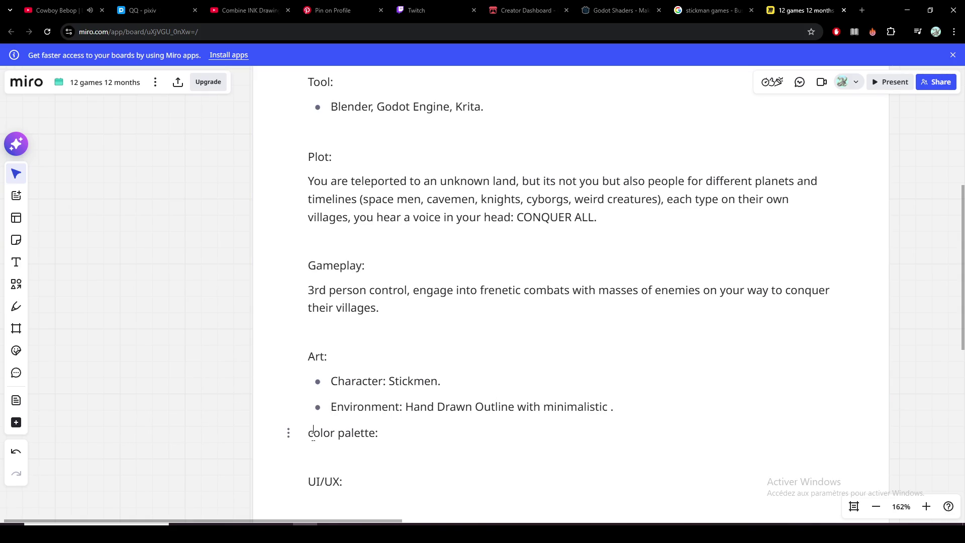
drag(309, 432, 313, 432)
text(C)
text(-)
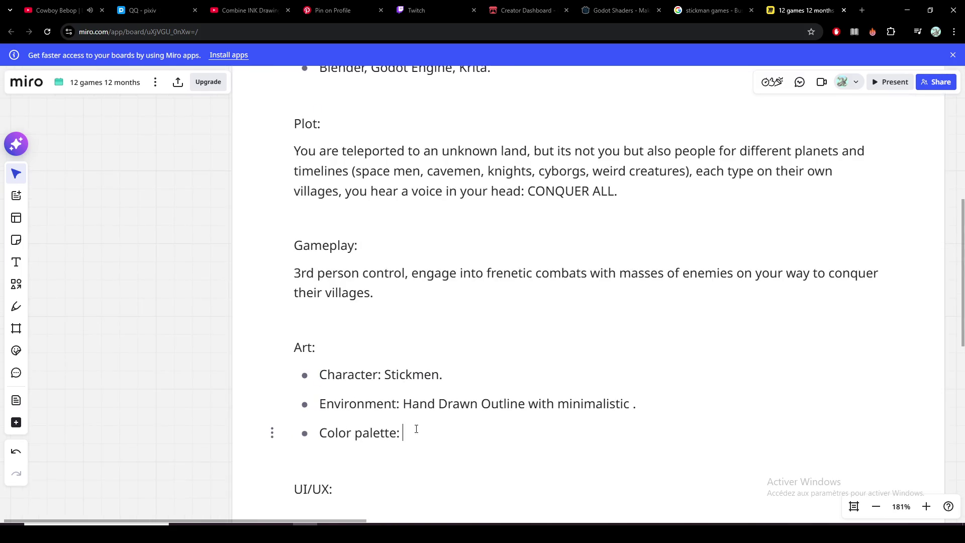
scroll(200, 359, up, 2)
click(423, 371)
click(461, 399)
click(459, 370)
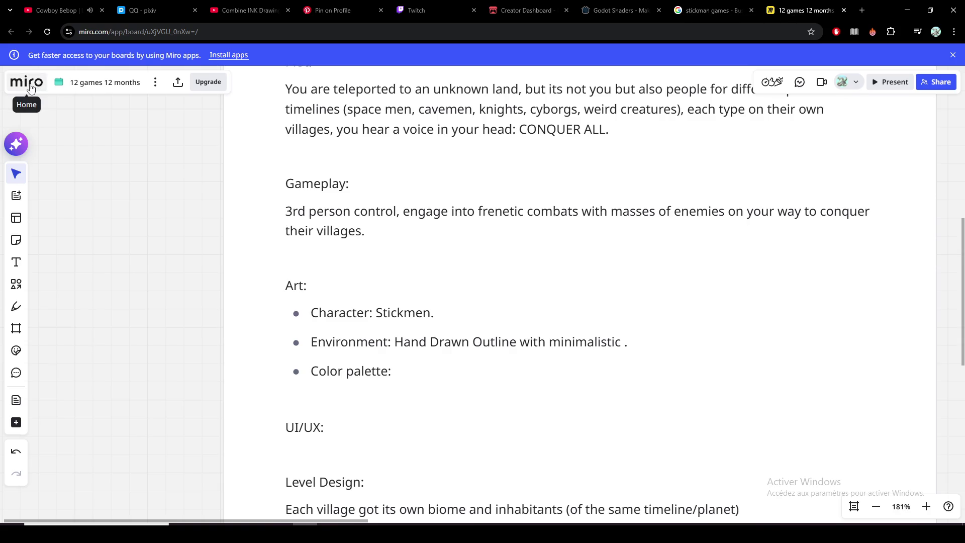
click(155, 81)
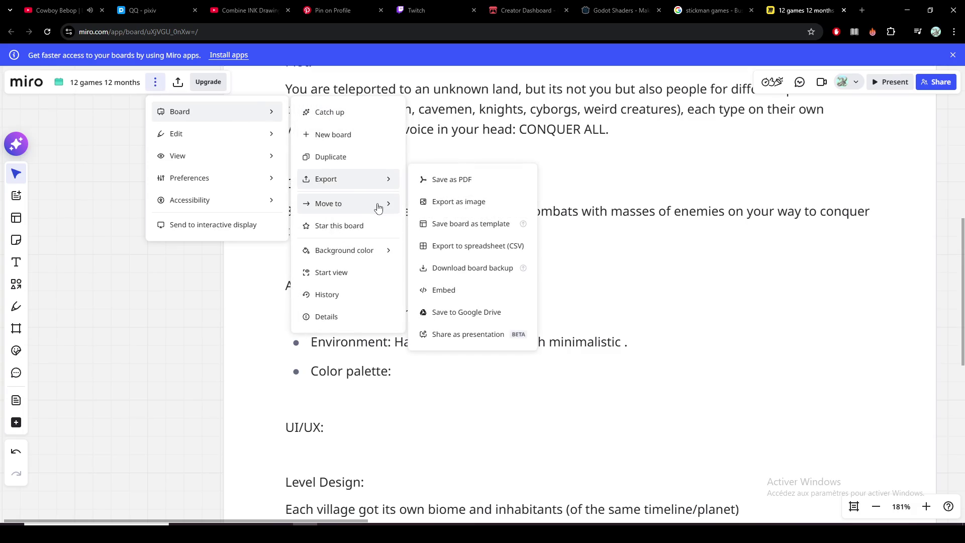
mouse_move(215, 112)
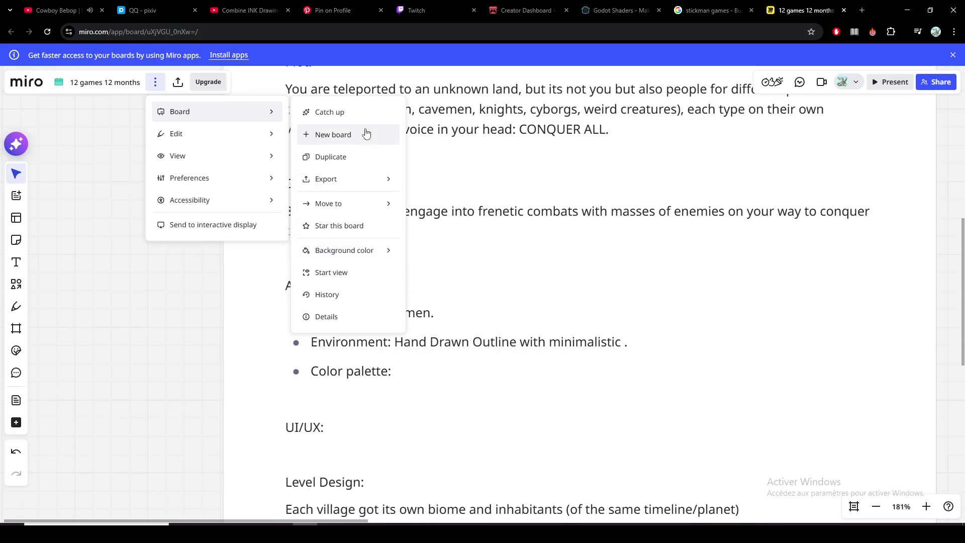
click(37, 84)
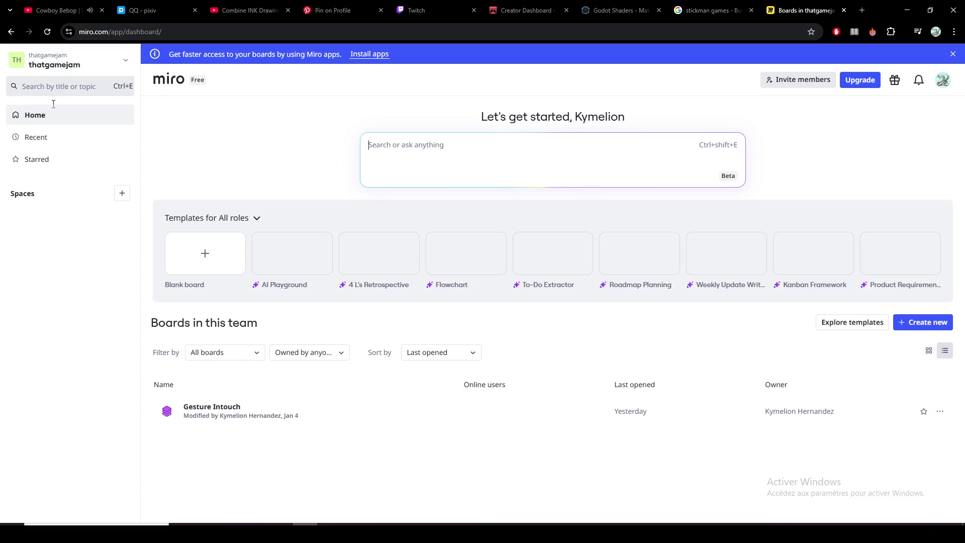
click(126, 66)
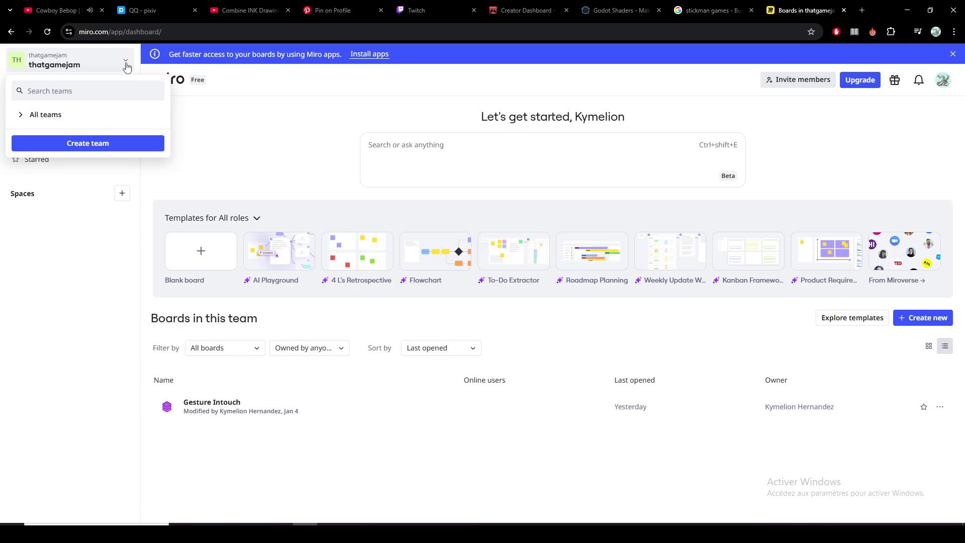
click(113, 144)
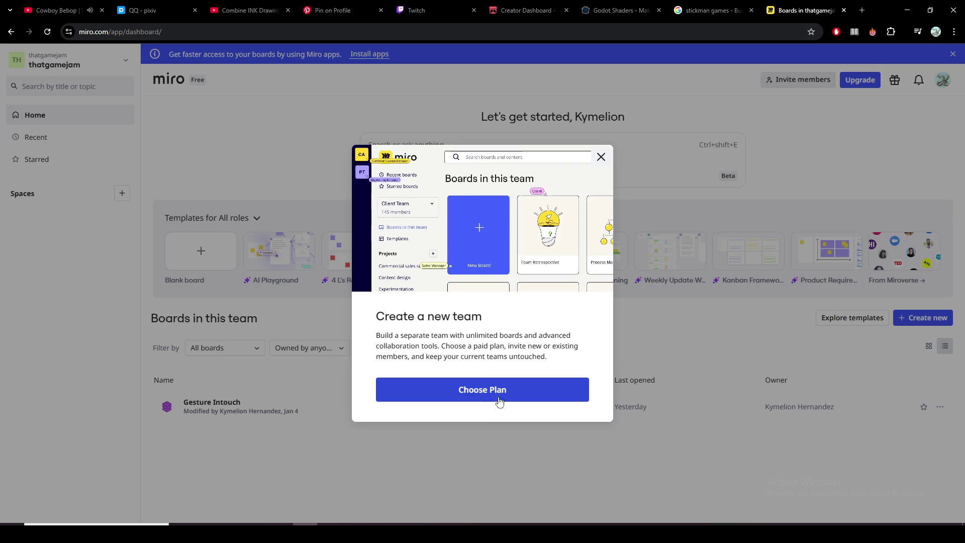
key(Escape)
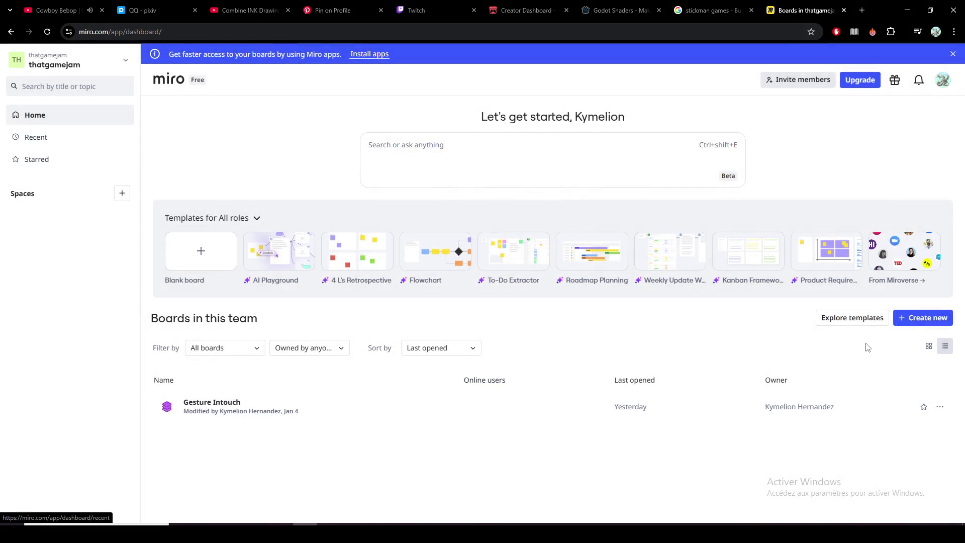
click(940, 406)
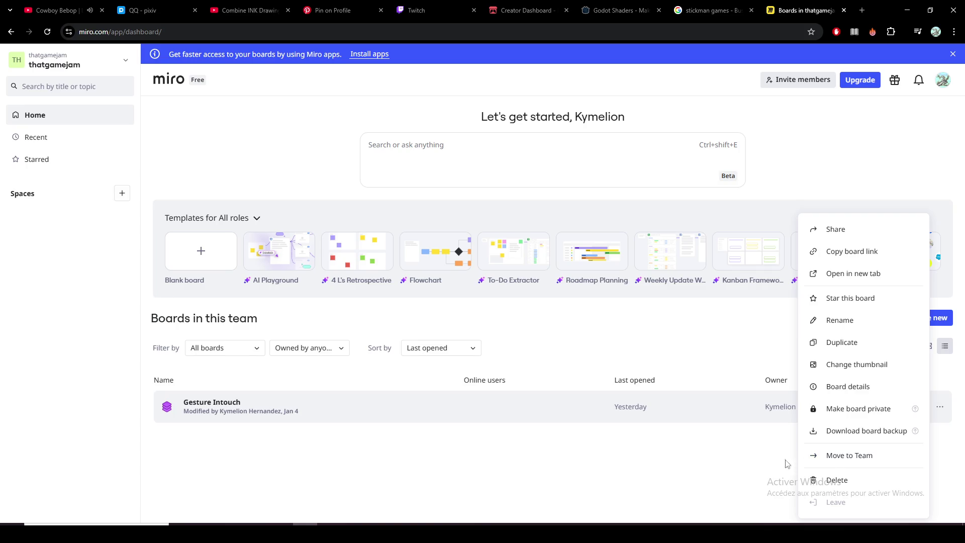
click(865, 458)
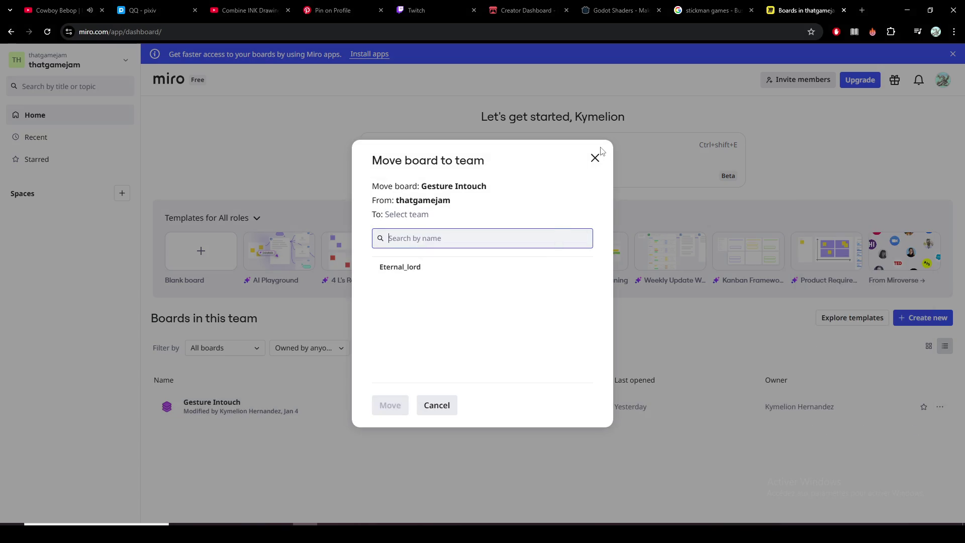
click(595, 158)
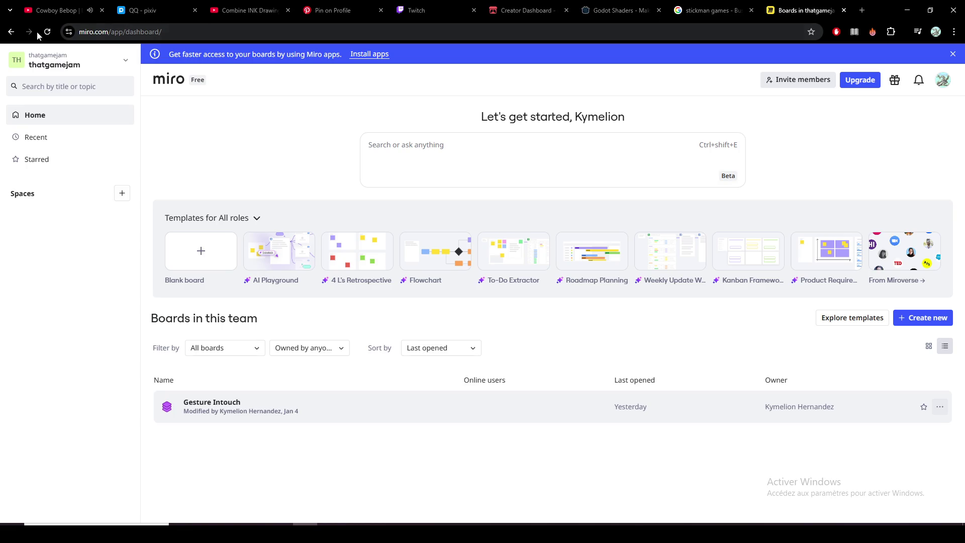
click(11, 32)
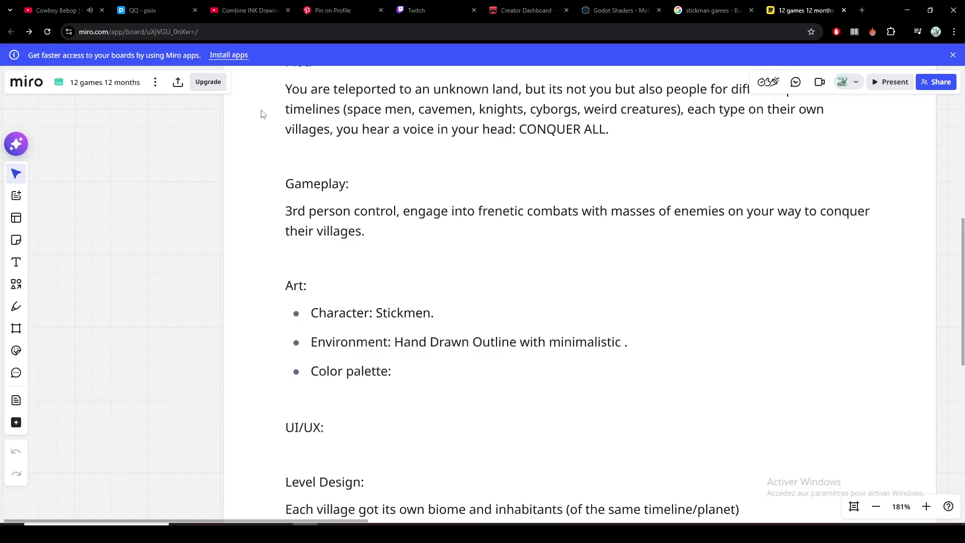
Step: Write 'Color palette: minimalistic (3-6 colors) (TBD)', fixing the 'colores' typo
click(364, 313)
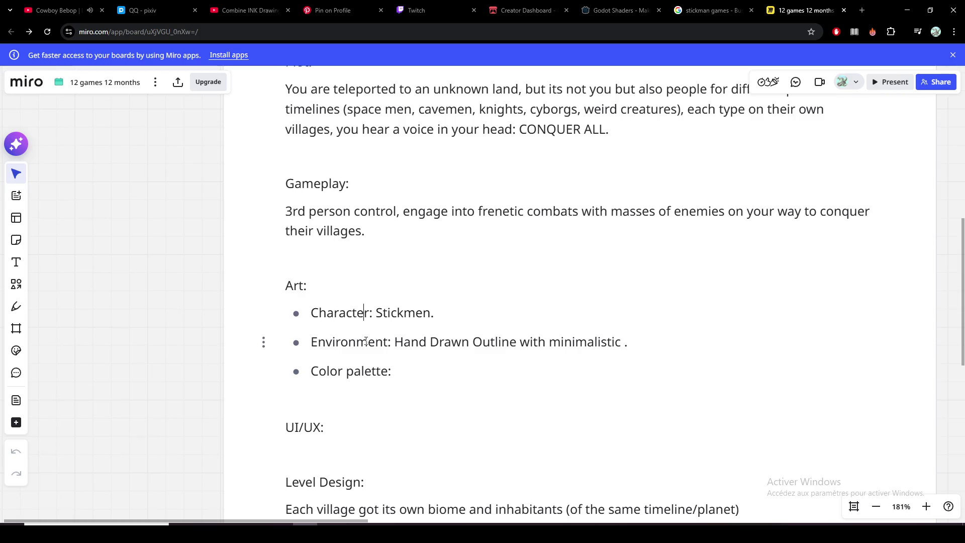
drag(369, 312, 311, 314)
click(370, 313)
click(374, 312)
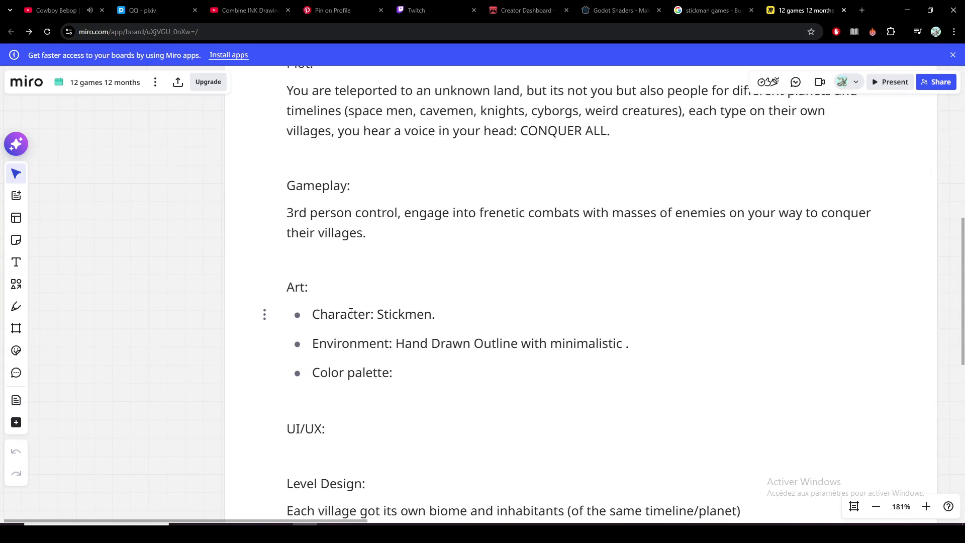
mouse_move(963, 287)
mouse_down()
mouse_move(963, 405)
mouse_move(963, 317)
mouse_up()
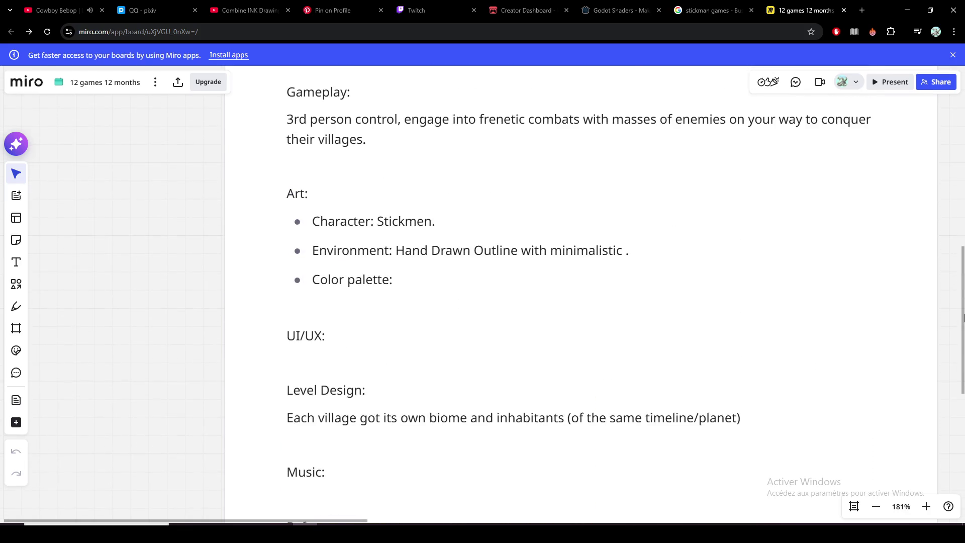
scroll(633, 345, up, 1)
text(minimalistic )
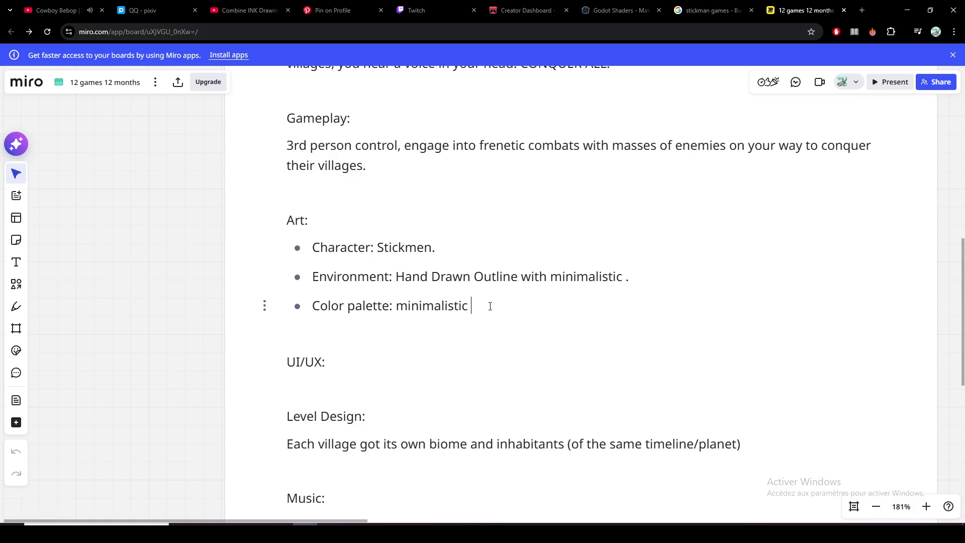
text(3-6 colores)
key(BackSpace)
key(BackSpace)
text(s))
text(()
Step: Select 'with minimalistic' in the Environment bullet for removal
click(474, 249)
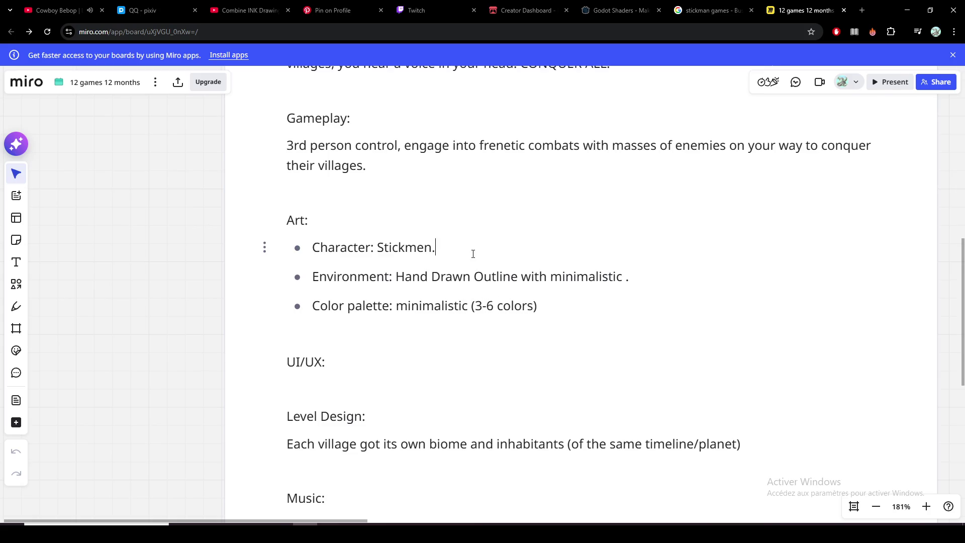
click(541, 309)
text(()TBD))
click(599, 276)
drag(626, 278, 519, 279)
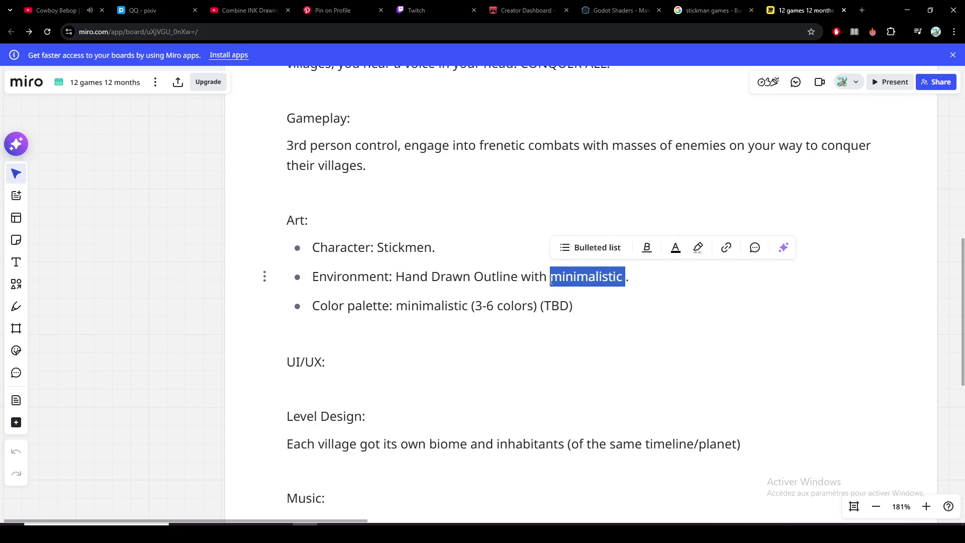
Step: Reword the Environment bullet to 'Low Poly Simple Shapes with Hand Drawn Outlines.'
key(BackSpace)
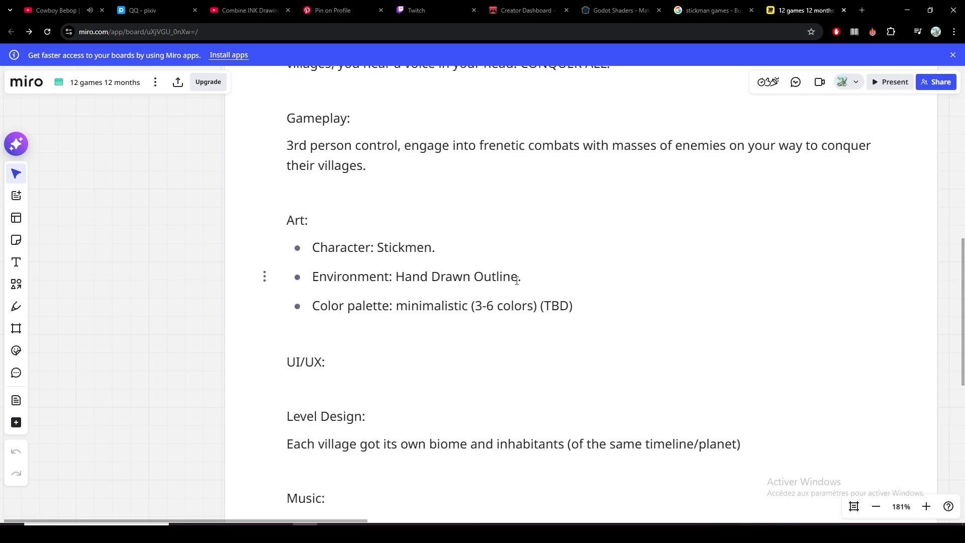
click(525, 281)
key(Left)
key(Left)
key(Left)
text(Simple Shapes with)
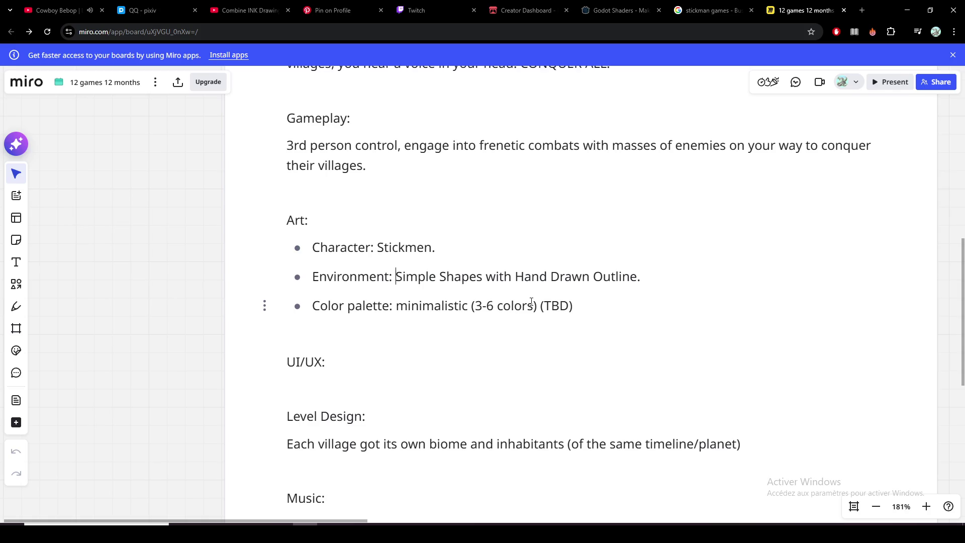
text(P)
key(BackSpace)
text(Low Poly)
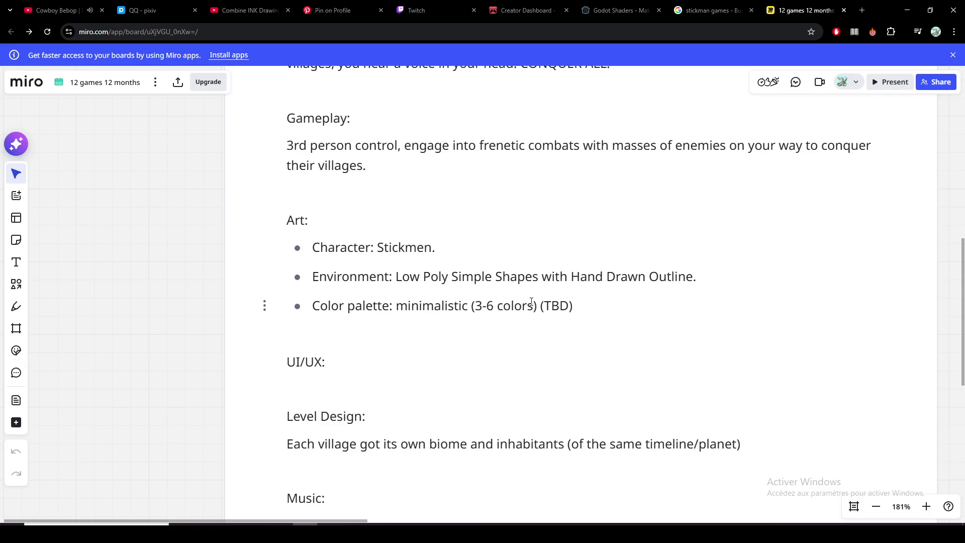
click(694, 277)
text(s)
Step: Clear an accidental selection and move focus to the empty line below the Art bullets
drag(599, 298, 450, 276)
click(449, 276)
click(346, 247)
click(399, 362)
key(Up)
click(388, 330)
scroll(441, 308, down, 2)
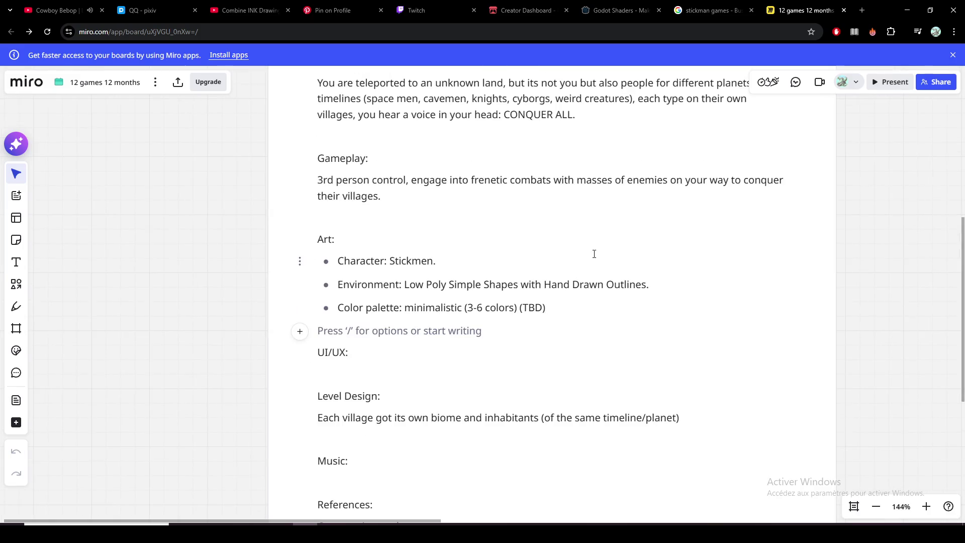
scroll(755, 260, right, 4)
scroll(754, 260, up, 2)
scroll(671, 266, up, 3)
scroll(641, 302, right, 2)
scroll(606, 332, up, 2)
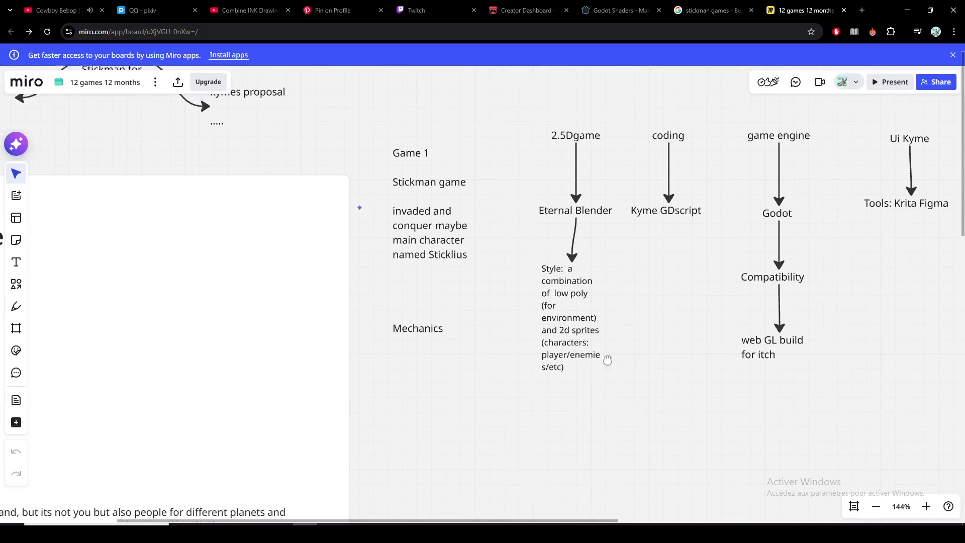
Step: Pan the board to look over the mind map before adding Figma to the Tool bullet
mouse_move(476, 403)
mouse_down()
mouse_move(585, 339)
mouse_move(482, 354)
mouse_up()
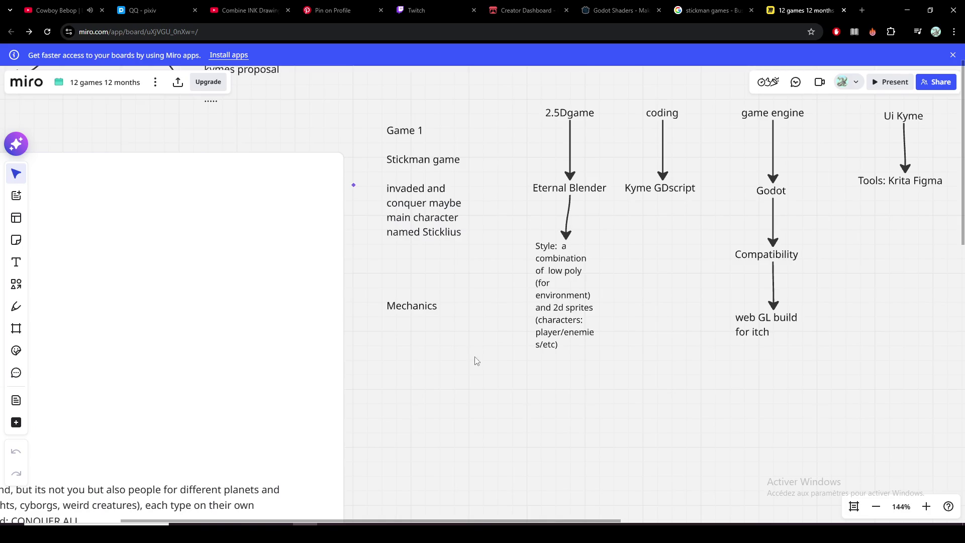
scroll(558, 375, right, 3)
scroll(557, 374, right, 1)
scroll(668, 340, right, 2)
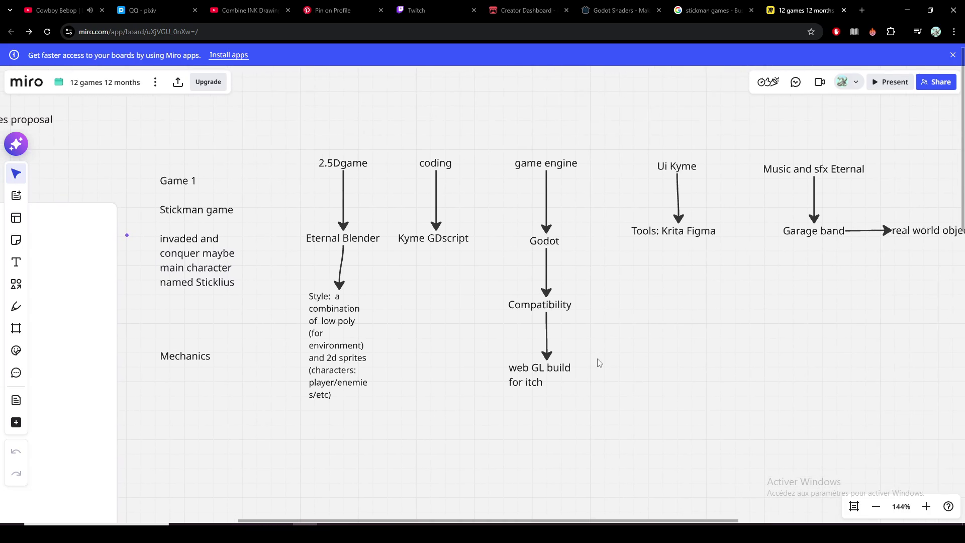
scroll(599, 362, right, 3)
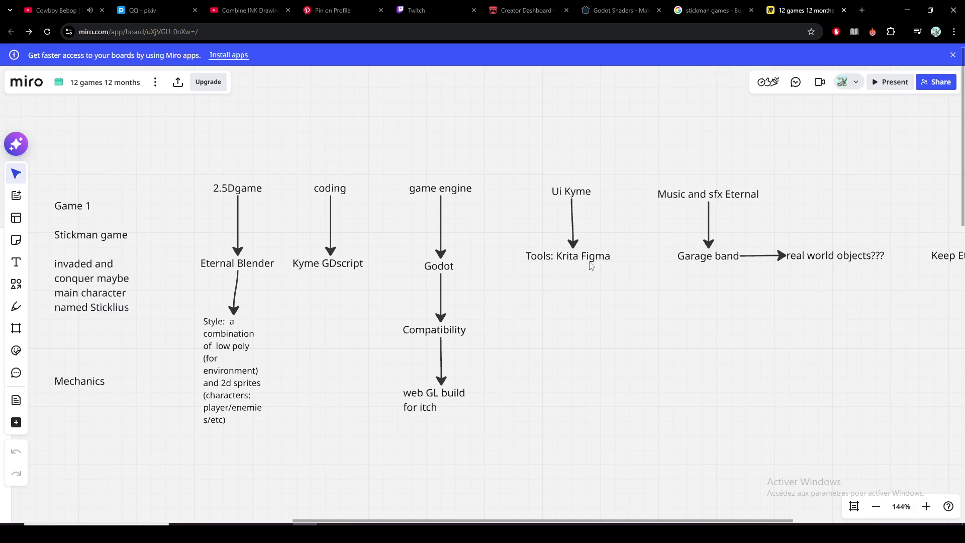
scroll(589, 264, left, 4)
scroll(589, 265, down, 2)
scroll(754, 241, left, 3)
scroll(754, 241, down, 1)
scroll(705, 280, left, 2)
scroll(698, 309, left, 1)
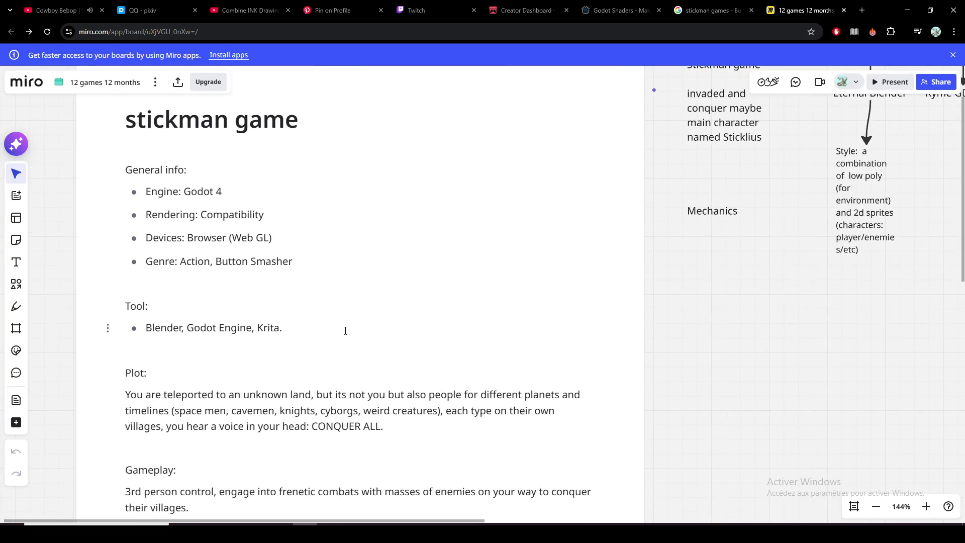
text(.)
text(Figma)
scroll(646, 354, up, 1)
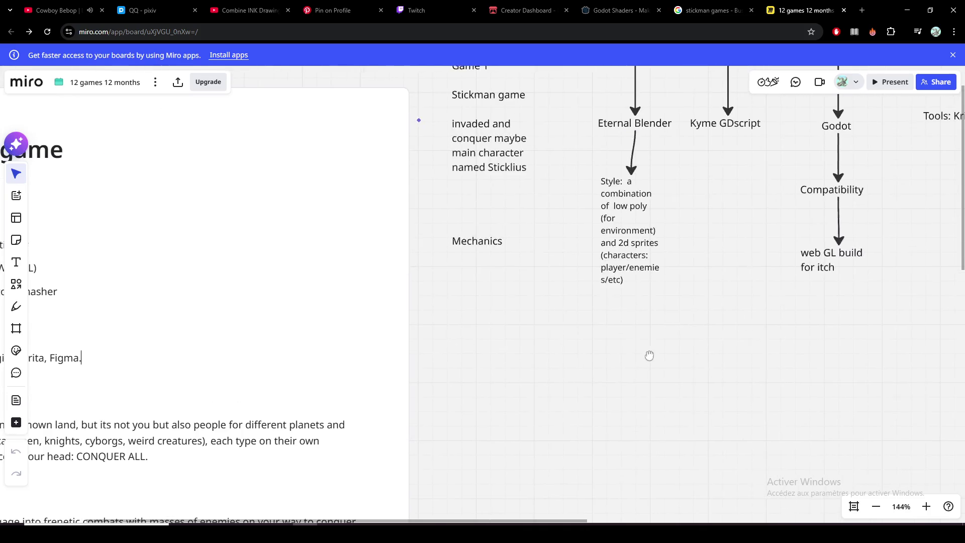
scroll(611, 373, right, 5)
scroll(539, 377, right, 2)
scroll(596, 390, left, 2)
scroll(519, 400, right, 2)
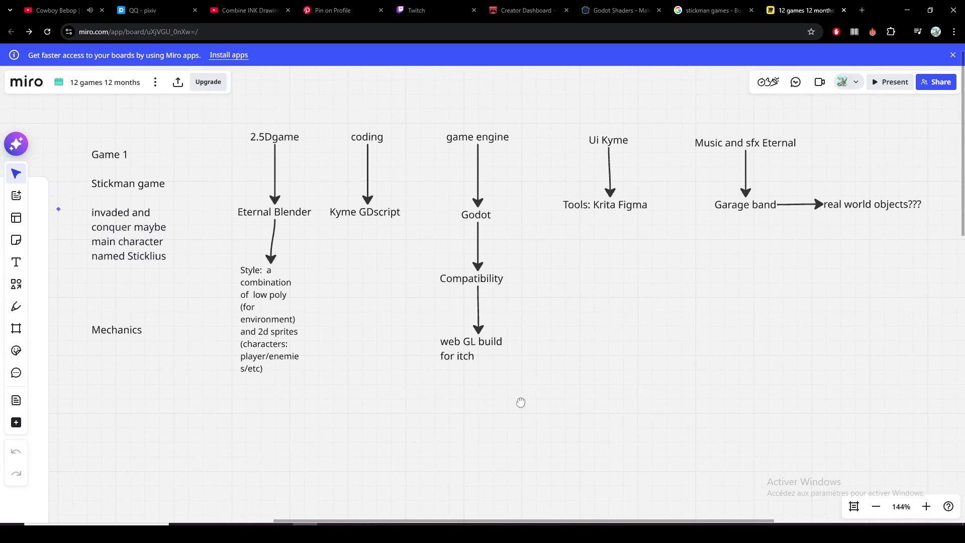
scroll(575, 390, up, 1)
scroll(569, 390, right, 1)
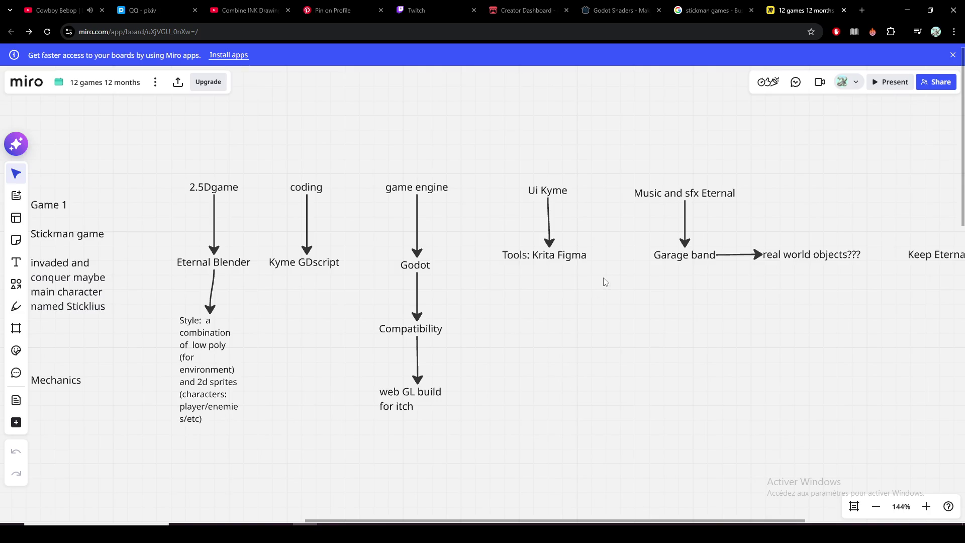
scroll(607, 284, right, 1)
scroll(608, 283, up, 1)
scroll(607, 285, left, 1)
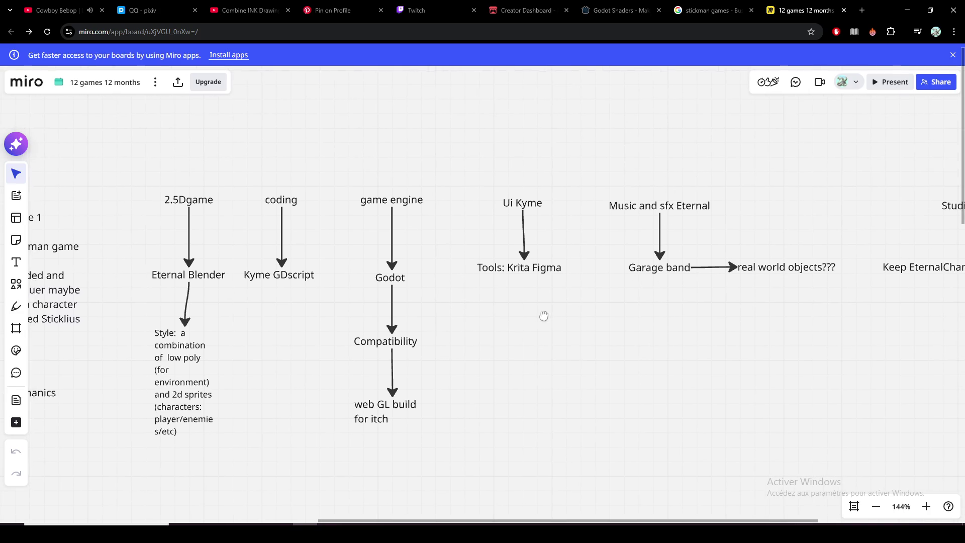
scroll(606, 279, right, 2)
scroll(605, 278, up, 2)
scroll(603, 279, down, 1)
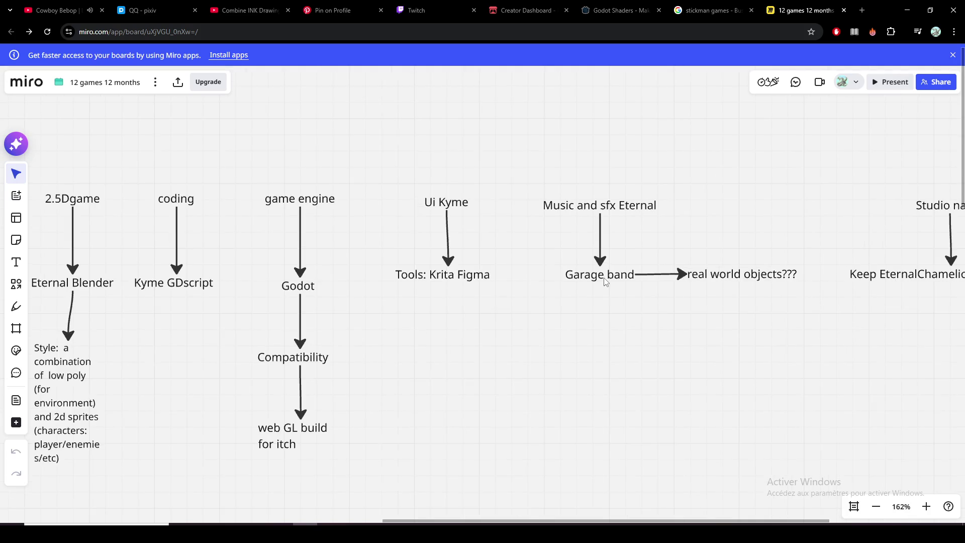
scroll(567, 298, down, 1)
scroll(587, 257, left, 2)
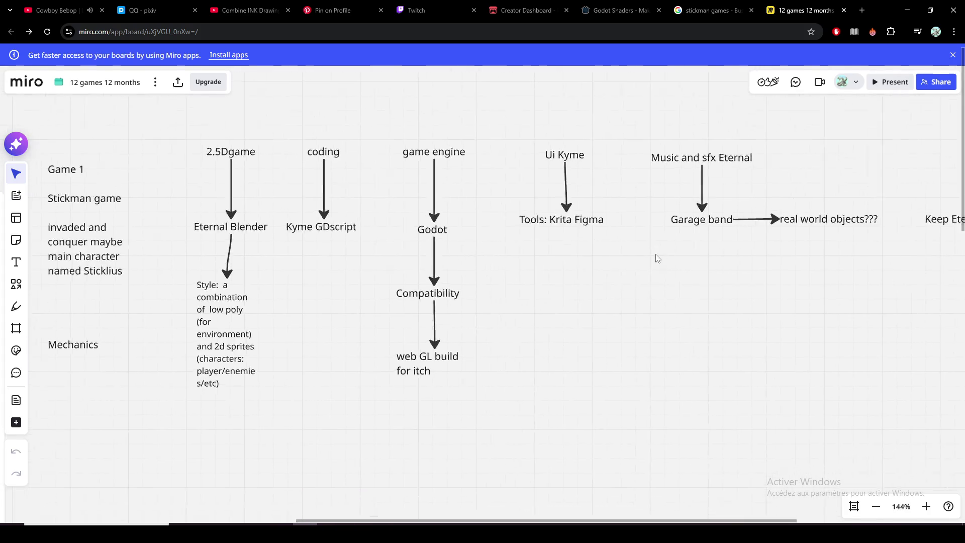
scroll(590, 284, down, 2)
scroll(626, 284, left, 2)
scroll(627, 285, left, 2)
scroll(558, 293, left, 2)
scroll(558, 293, down, 1)
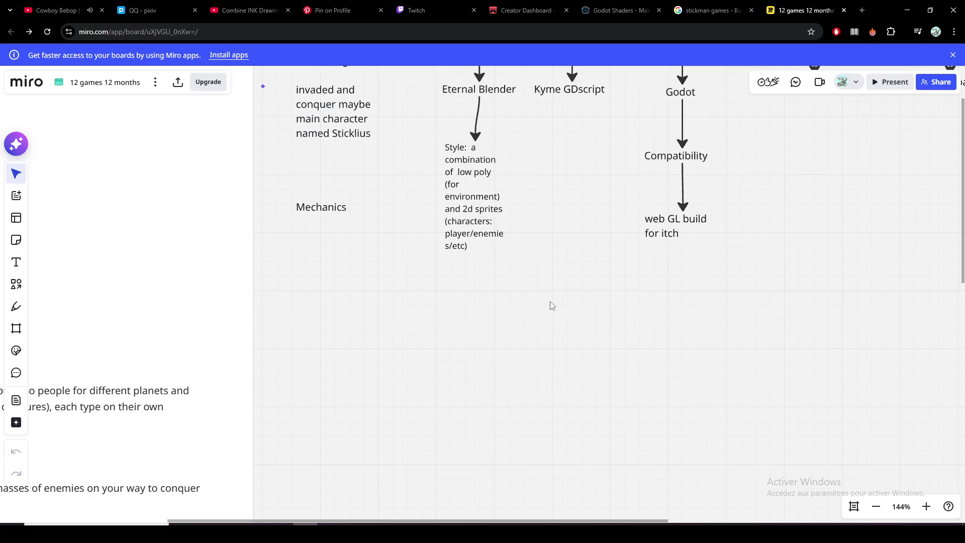
scroll(552, 307, left, 2)
scroll(551, 306, down, 1)
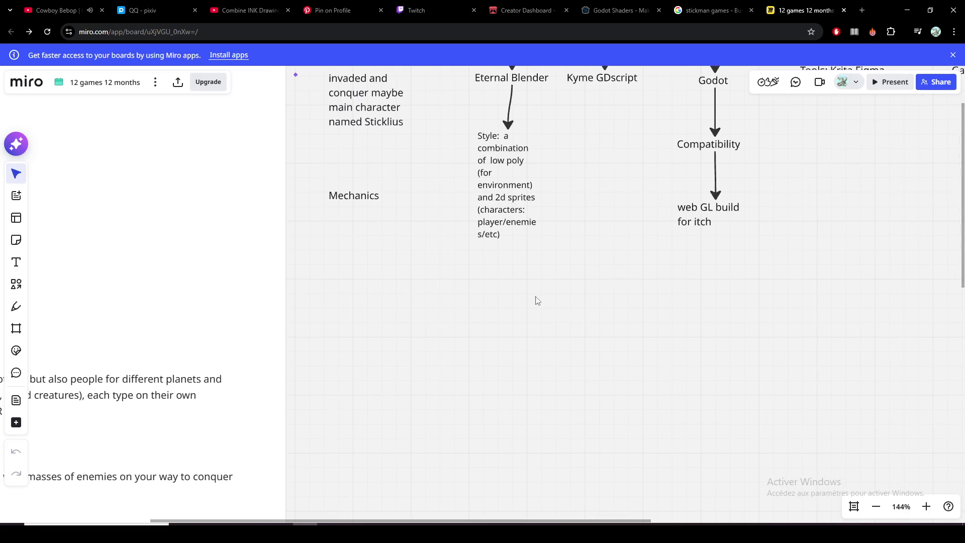
scroll(533, 315, left, 2)
scroll(574, 324, down, 1)
scroll(574, 323, left, 2)
scroll(571, 329, up, 1)
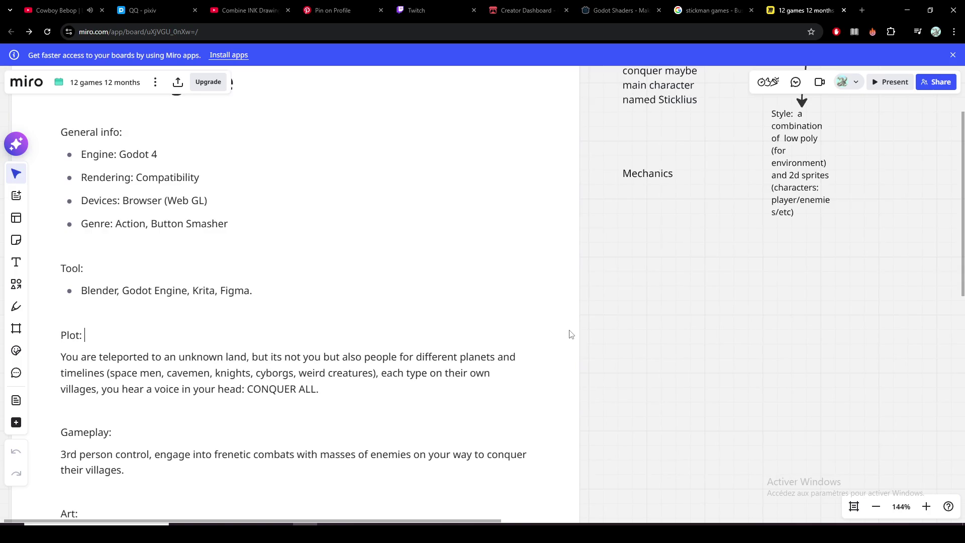
scroll(651, 344, left, 1)
scroll(334, 286, left, 1)
scroll(334, 286, up, 1)
Step: Add 'Garage Band' after Figma in the Tool list and set the Music line to 'TBD'
click(361, 310)
text(Garage Band)
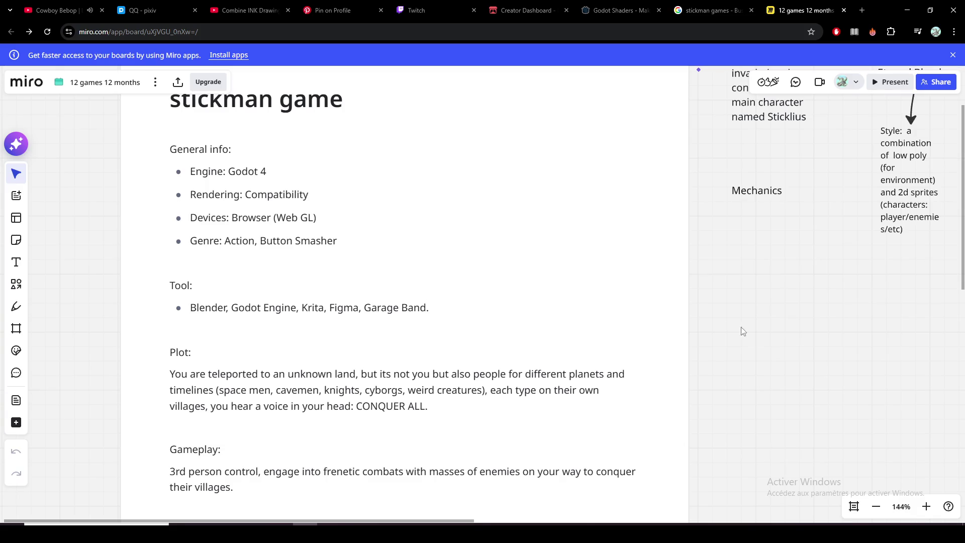
scroll(741, 331, down, 1)
scroll(780, 328, down, 2)
scroll(791, 313, down, 3)
scroll(790, 286, down, 1)
scroll(784, 227, down, 1)
click(247, 321)
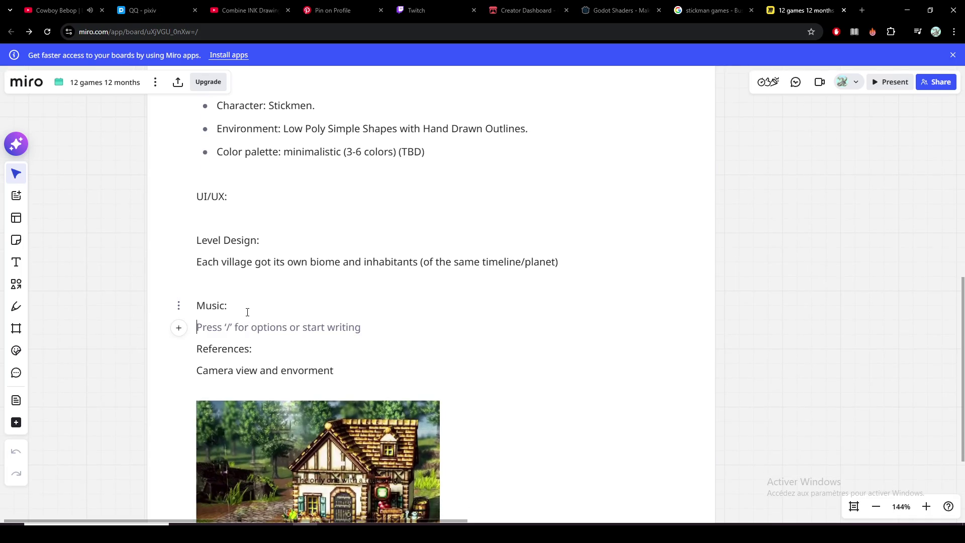
text( TBD)
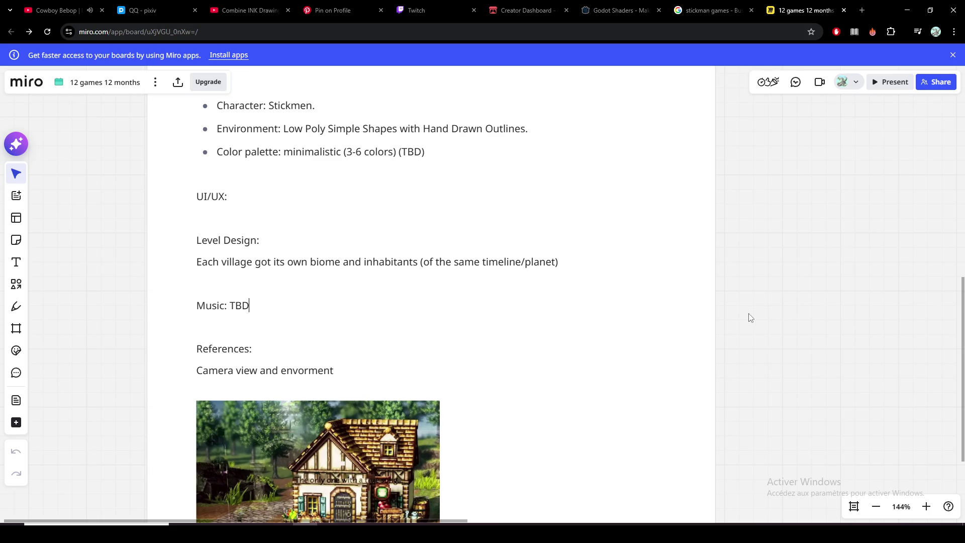
drag(777, 237, 701, 286)
scroll(596, 322, right, 10)
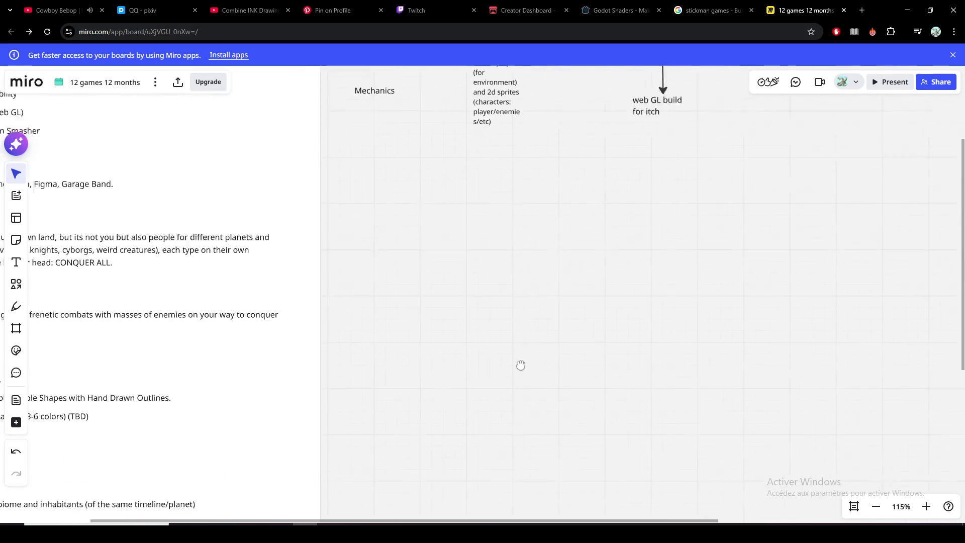
scroll(520, 364, right, 5)
Step: Pan across the mind map past the due date note and back toward the Game 1 notes
drag(622, 272, 425, 299)
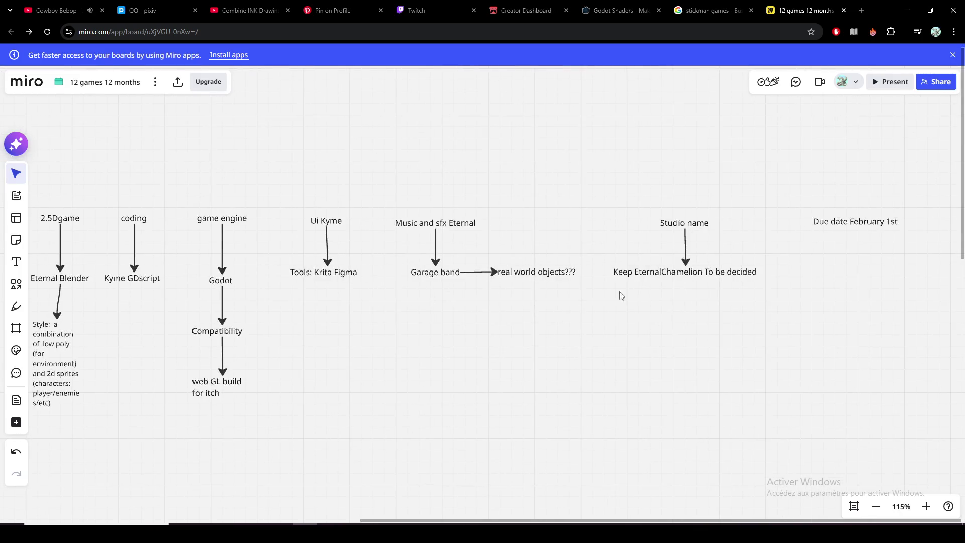
drag(621, 295, 438, 309)
drag(686, 238, 581, 255)
scroll(465, 293, left, 5)
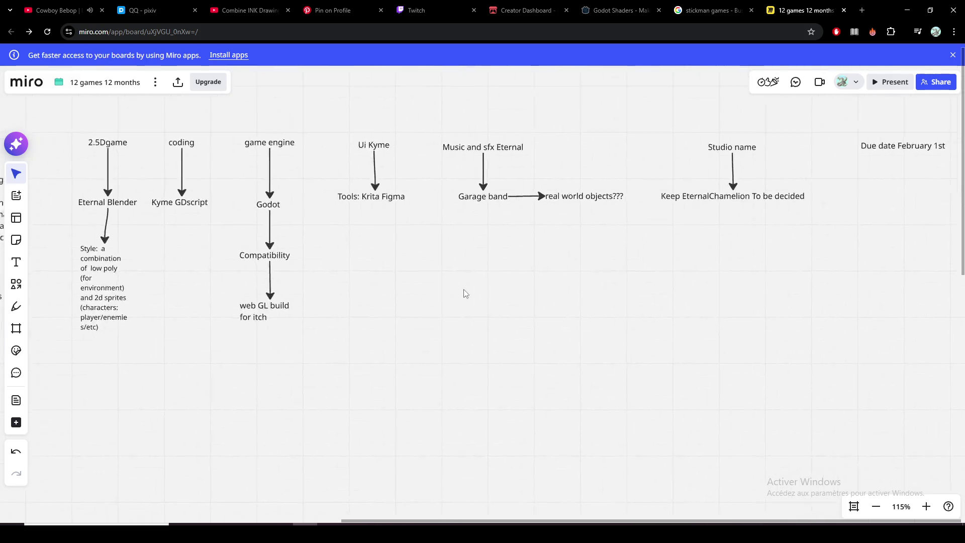
scroll(465, 293, left, 5)
scroll(490, 302, left, 5)
scroll(550, 311, up, 2)
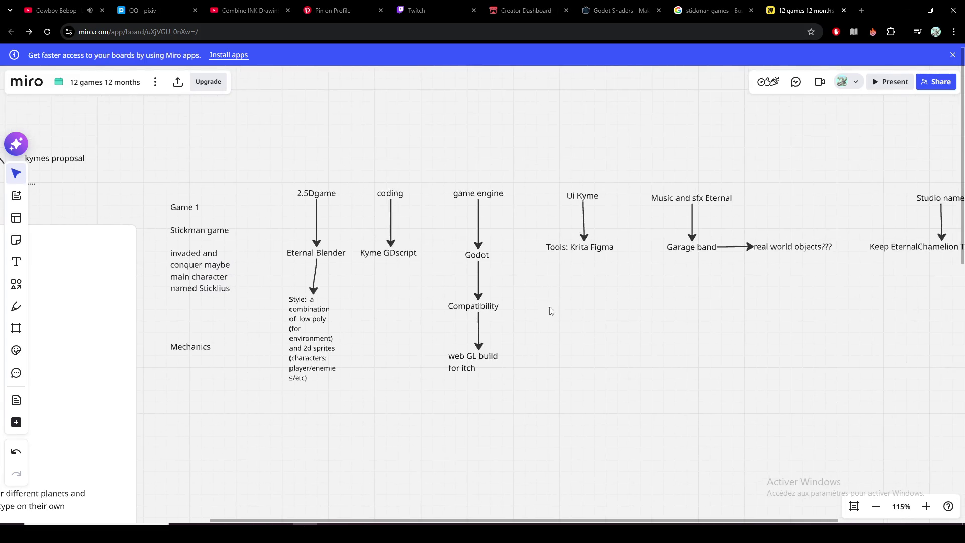
scroll(528, 327, up, 1)
scroll(466, 347, up, 2)
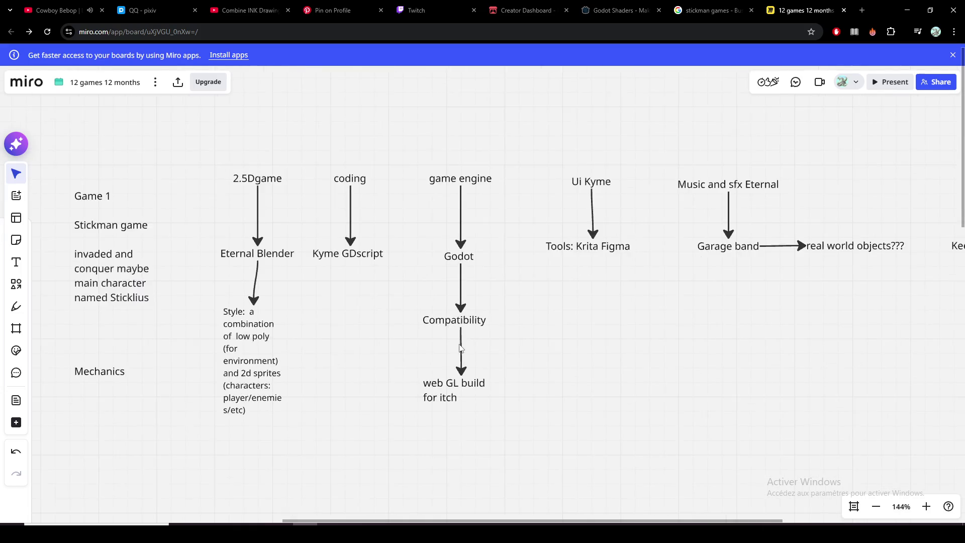
scroll(460, 344, up, 2)
scroll(460, 348, down, 1)
scroll(459, 334, down, 1)
scroll(470, 325, left, 4)
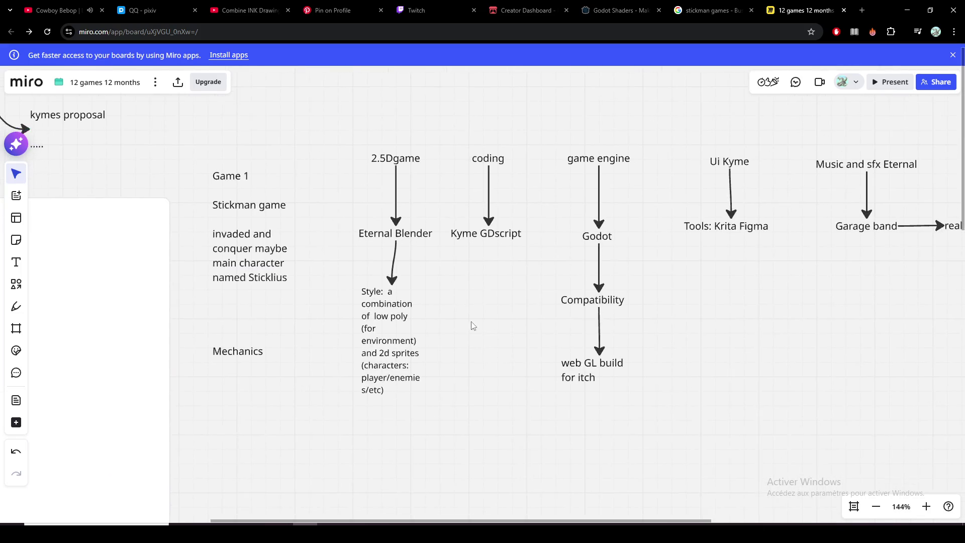
scroll(505, 289, left, 2)
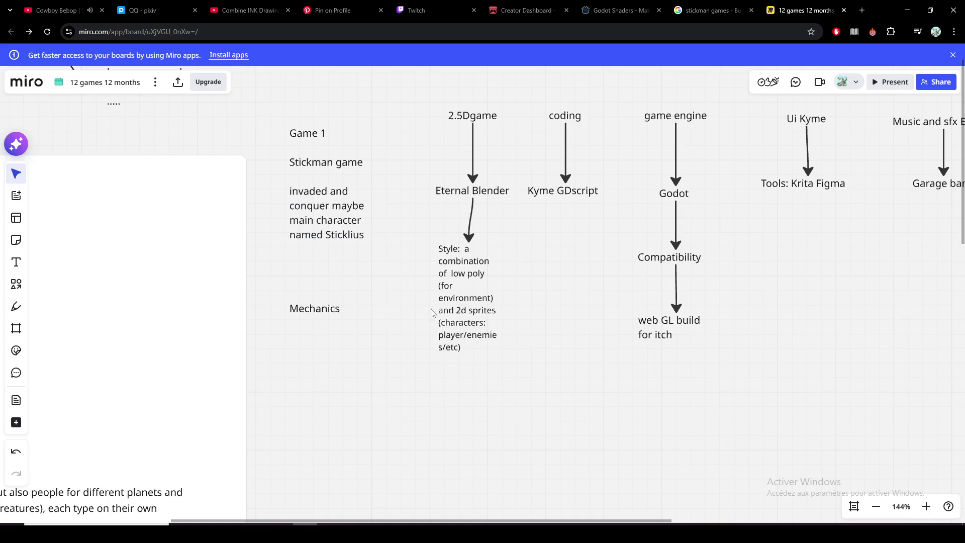
scroll(431, 312, left, 2)
scroll(510, 355, up, 2)
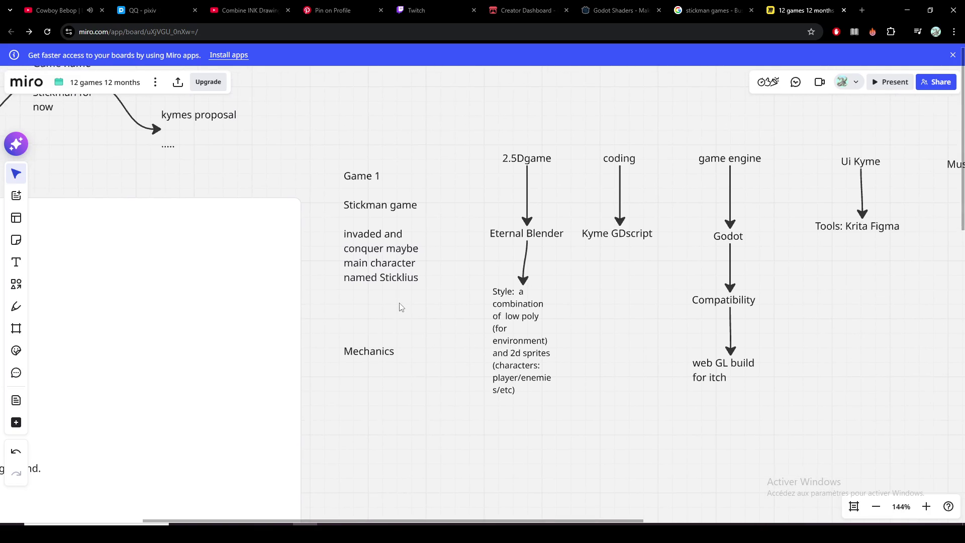
scroll(375, 318, left, 4)
scroll(375, 317, down, 2)
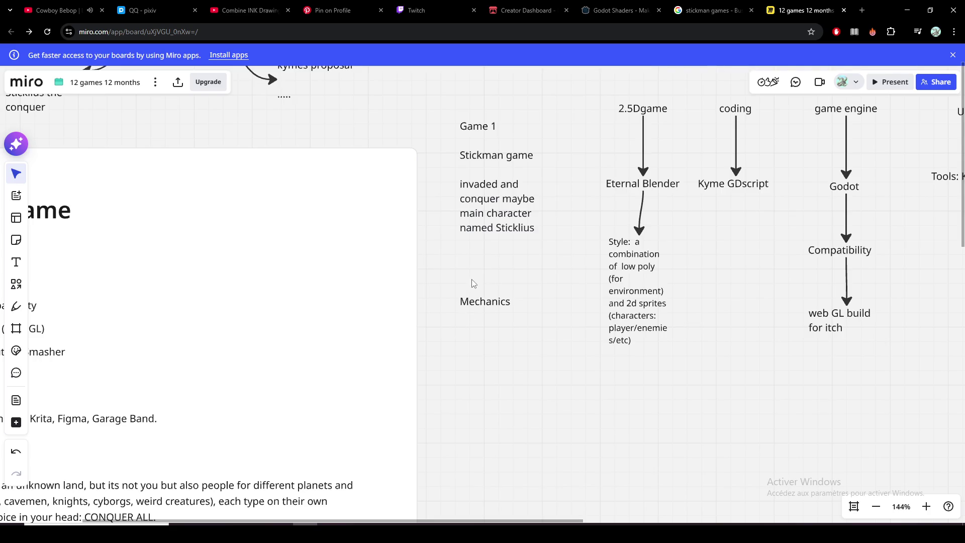
scroll(458, 329, left, 3)
scroll(458, 329, down, 1)
scroll(627, 170, down, 1)
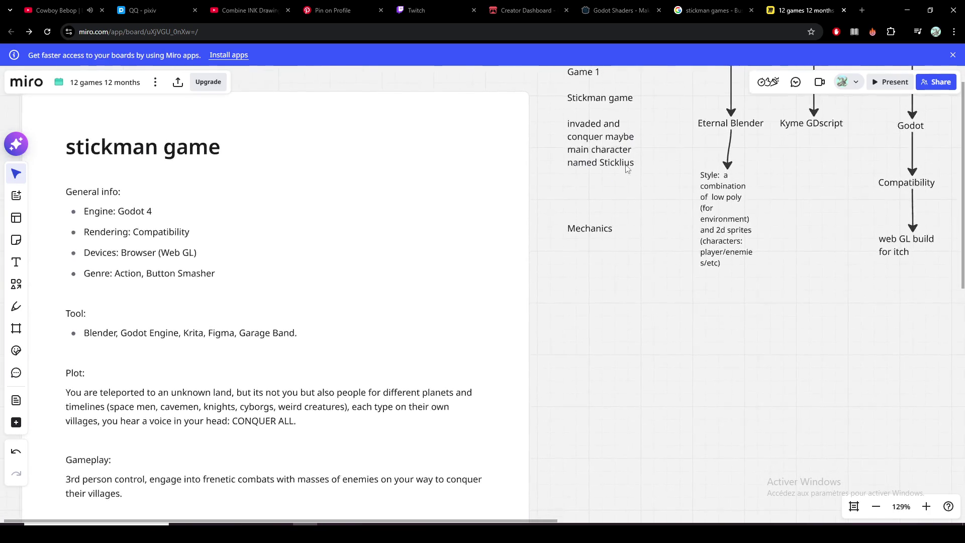
scroll(627, 171, up, 2)
scroll(627, 172, up, 1)
double_click(622, 179)
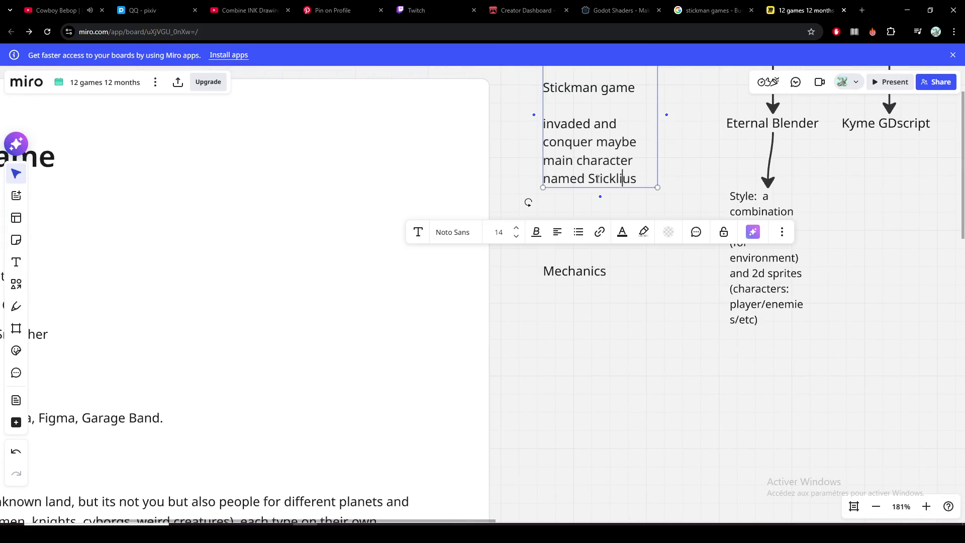
drag(589, 177, 638, 183)
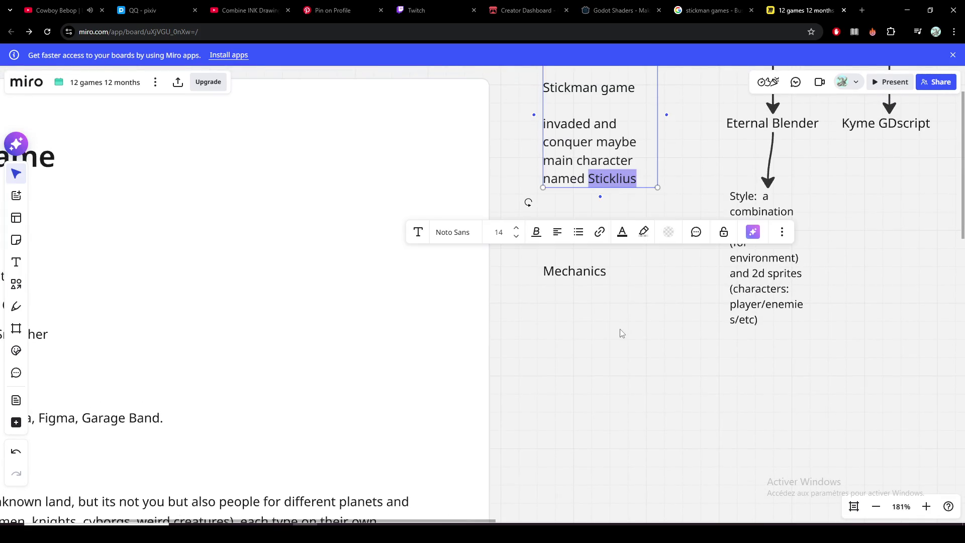
click(622, 333)
scroll(673, 257, left, 5)
scroll(571, 274, down, 2)
scroll(585, 242, down, 1)
mouse_move(585, 242)
mouse_down()
mouse_move(339, 263)
mouse_move(334, 394)
mouse_move(640, 284)
mouse_move(644, 233)
mouse_up()
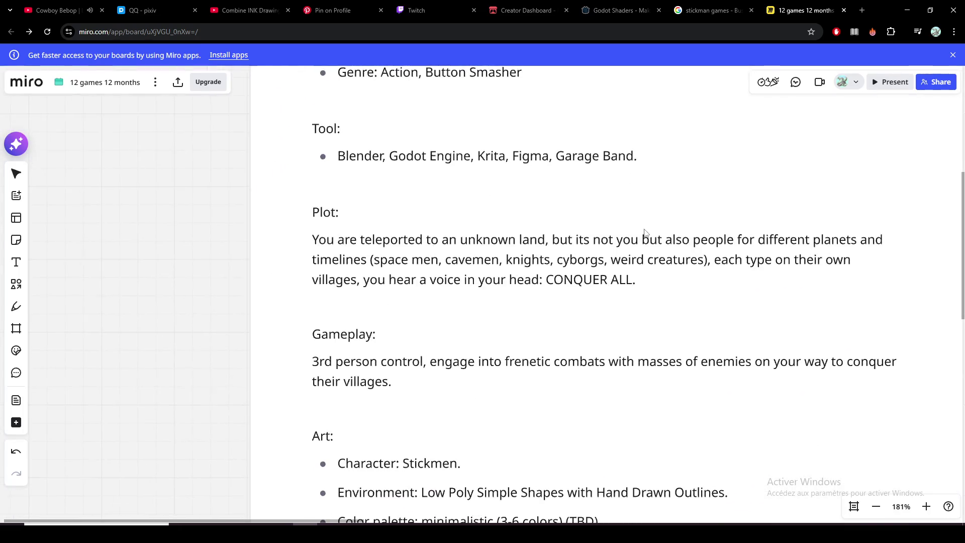
scroll(490, 290, up, 1)
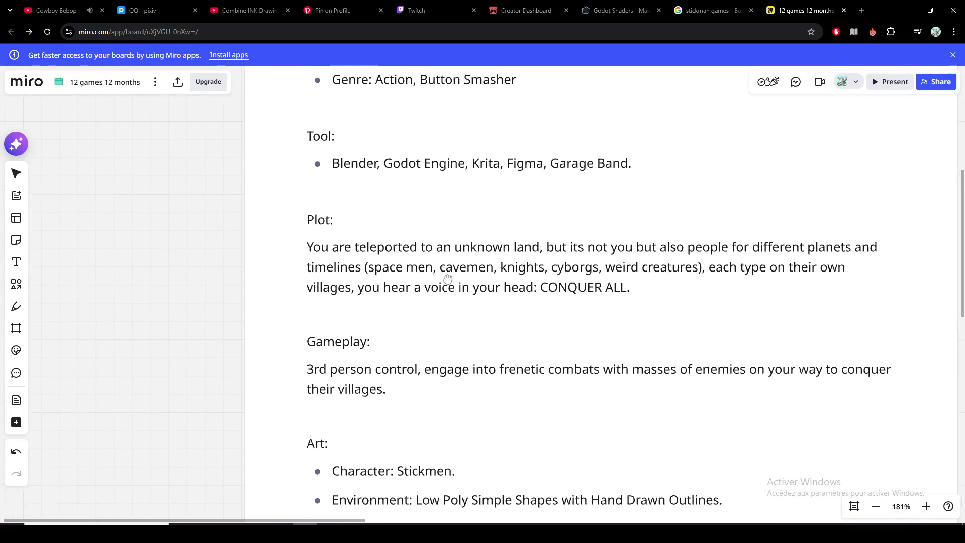
scroll(446, 282, up, 1)
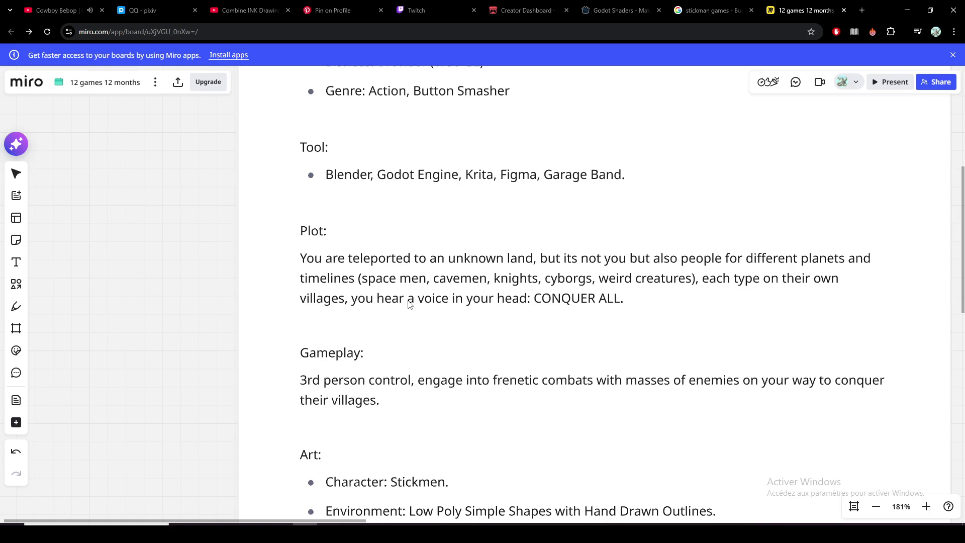
scroll(330, 293, down, 1)
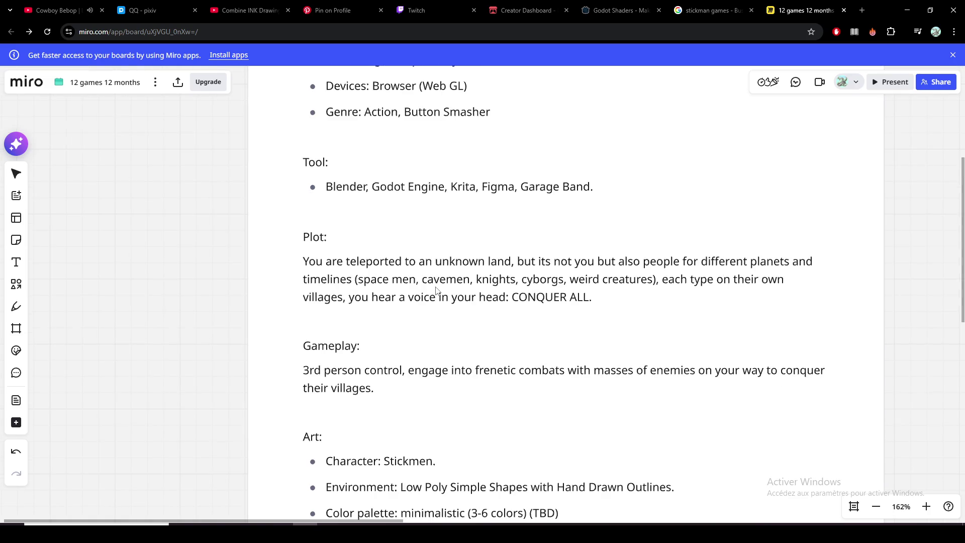
scroll(473, 286, up, 1)
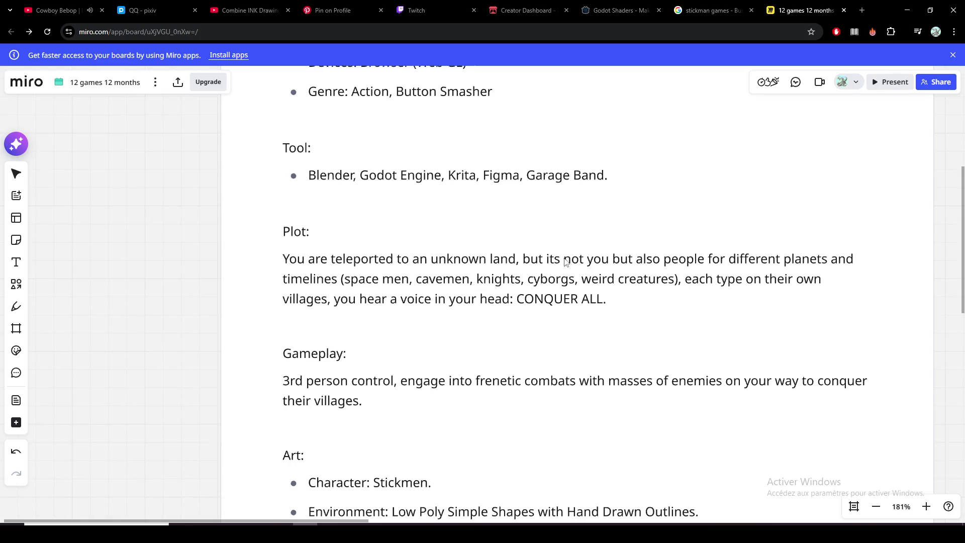
scroll(228, 272, down, 2)
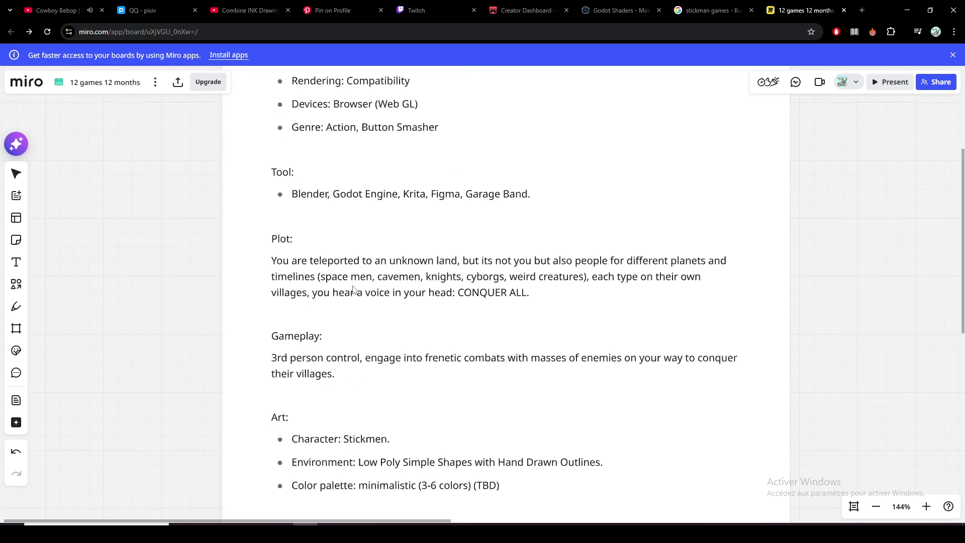
scroll(358, 306, down, 1)
scroll(587, 202, up, 2)
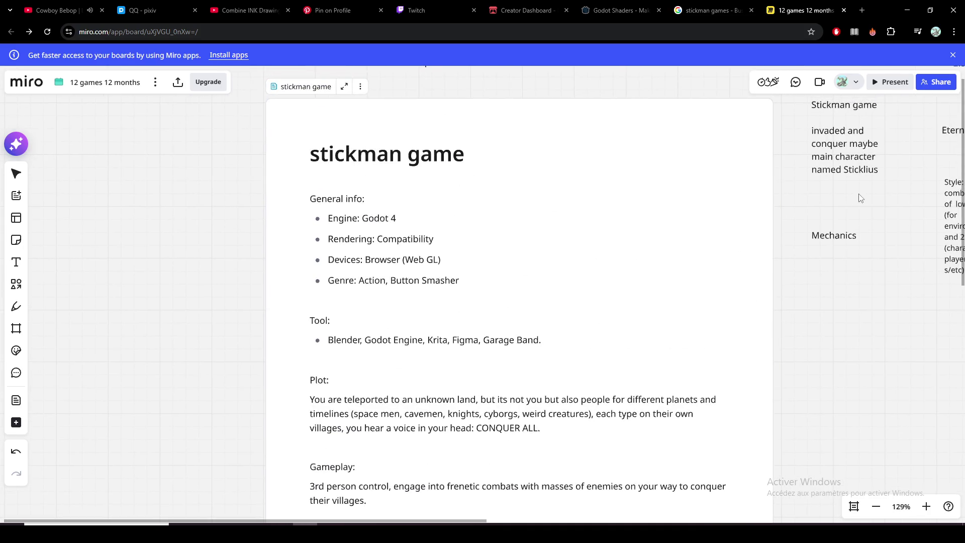
scroll(270, 97, up, 2)
scroll(270, 97, left, 3)
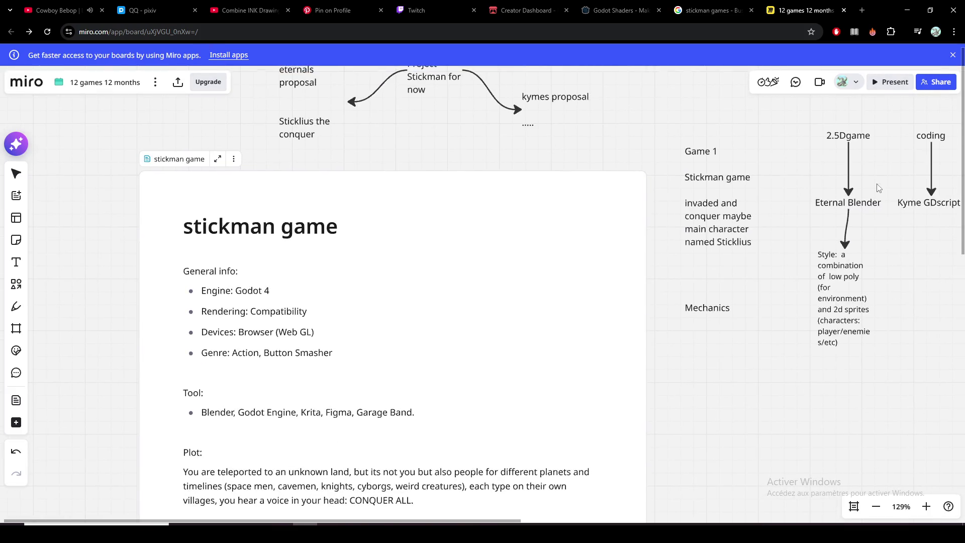
scroll(565, 196, right, 5)
right_click(578, 241)
click(517, 284)
click(718, 13)
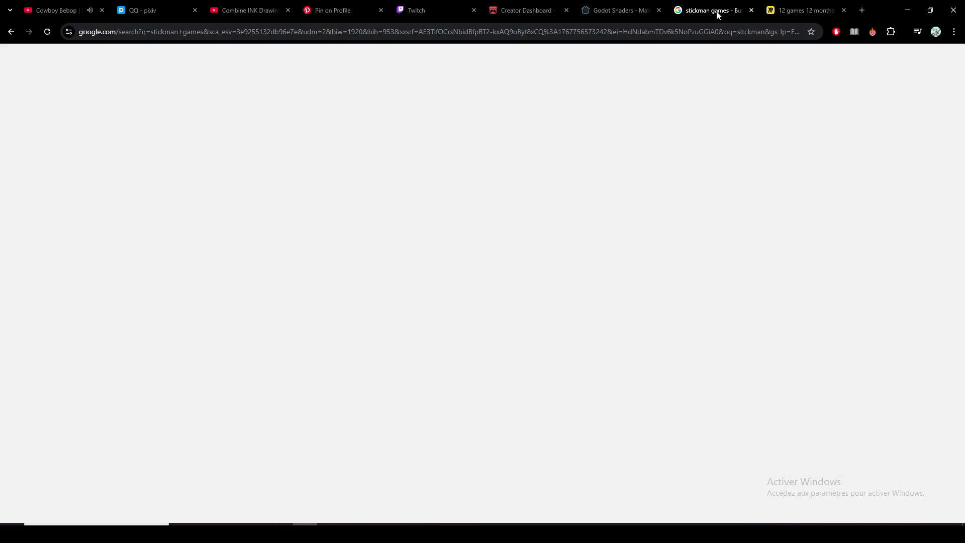
click(799, 10)
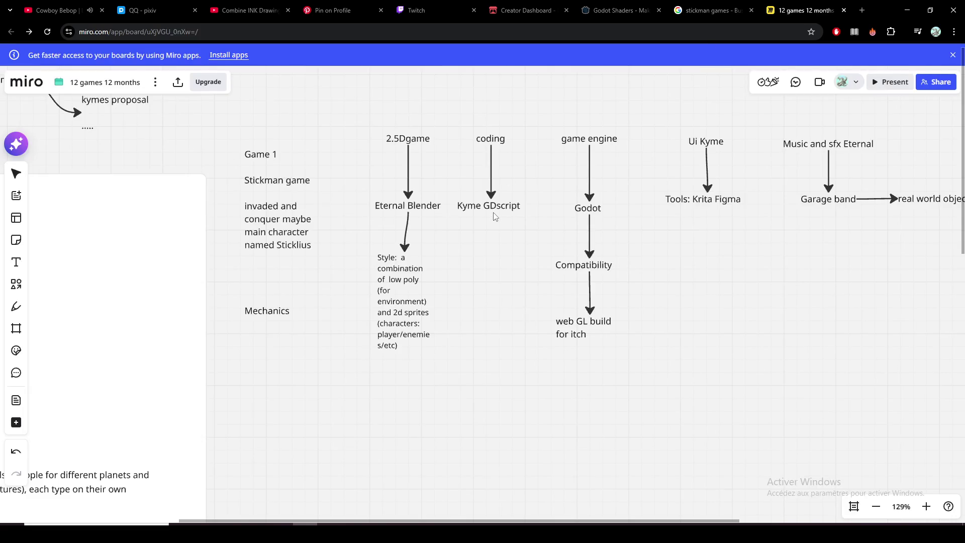
scroll(497, 209, up, 5)
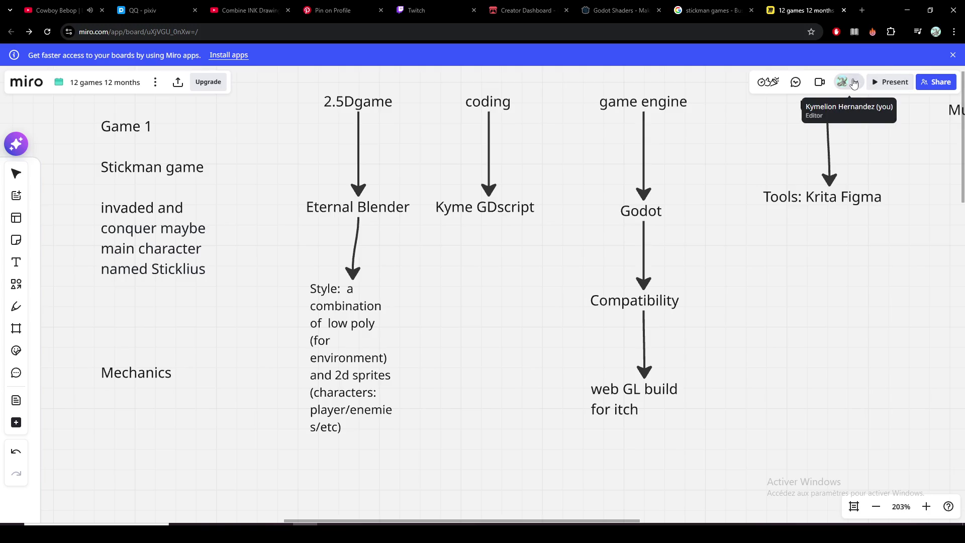
scroll(325, 181, left, 5)
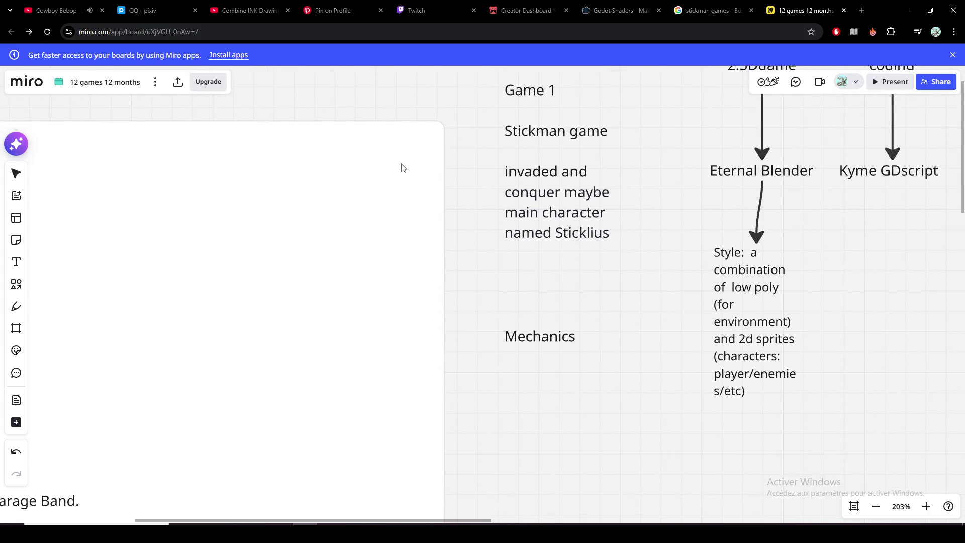
scroll(403, 174, left, 5)
scroll(641, 209, left, 3)
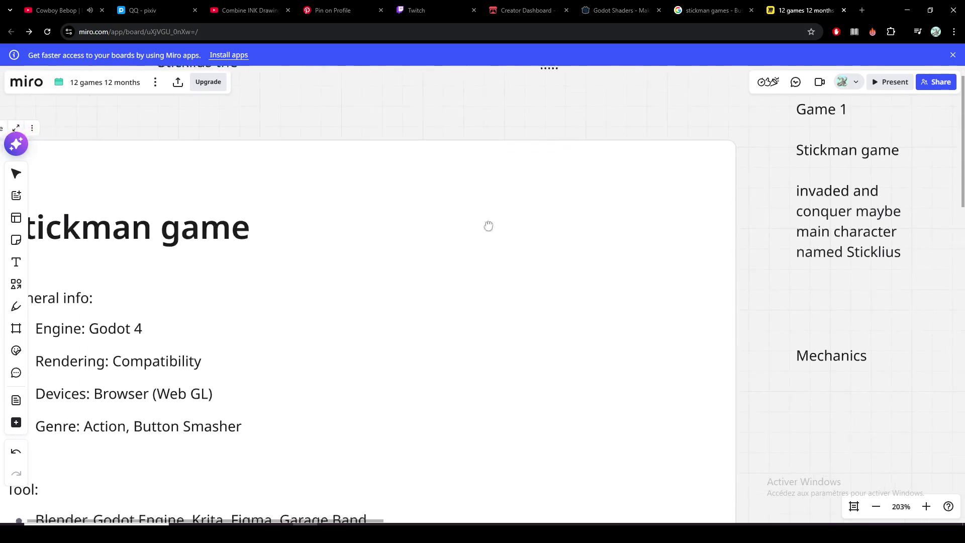
scroll(488, 225, left, 5)
scroll(242, 265, left, 2)
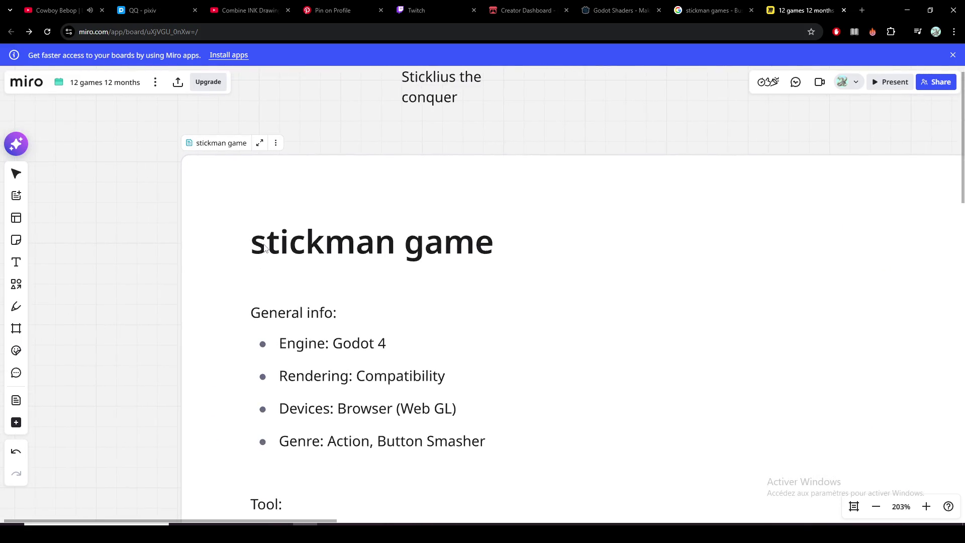
scroll(264, 267, down, 3)
scroll(299, 181, down, 2)
scroll(264, 218, down, 2)
scroll(308, 189, down, 3)
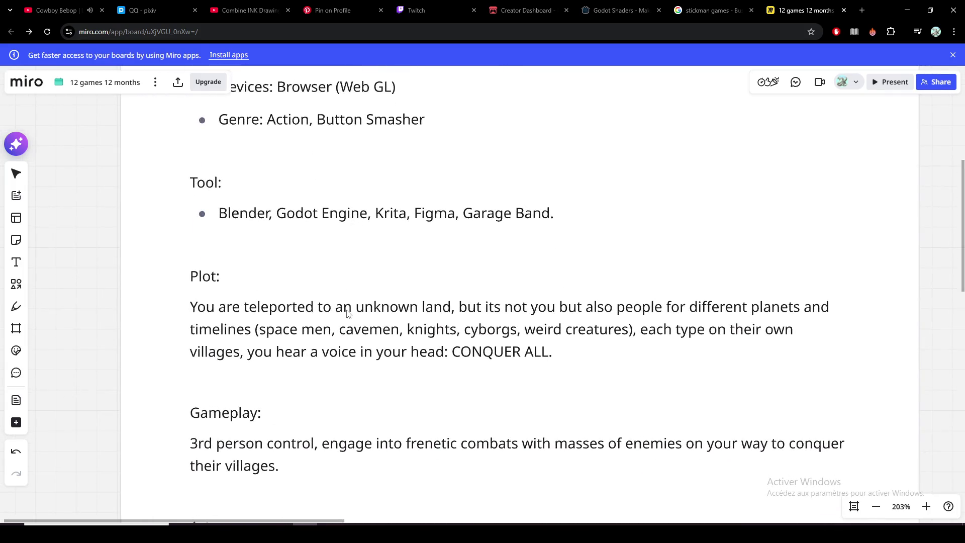
scroll(345, 337, down, 2)
scroll(226, 257, down, 5)
scroll(338, 252, down, 6)
scroll(370, 196, down, 2)
scroll(370, 197, left, 2)
scroll(355, 197, left, 1)
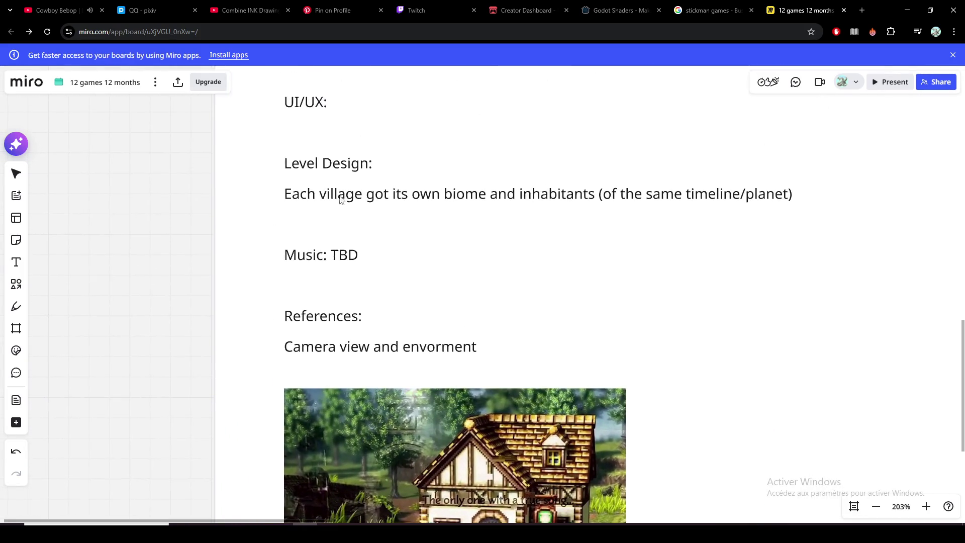
scroll(343, 197, up, 2)
scroll(340, 200, up, 4)
scroll(324, 215, up, 3)
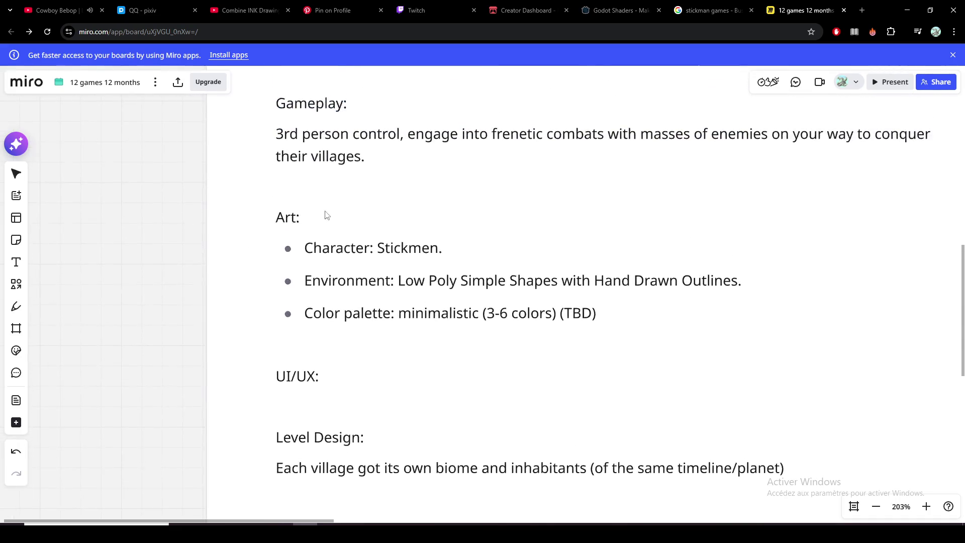
scroll(302, 181, up, 6)
scroll(293, 158, up, 1)
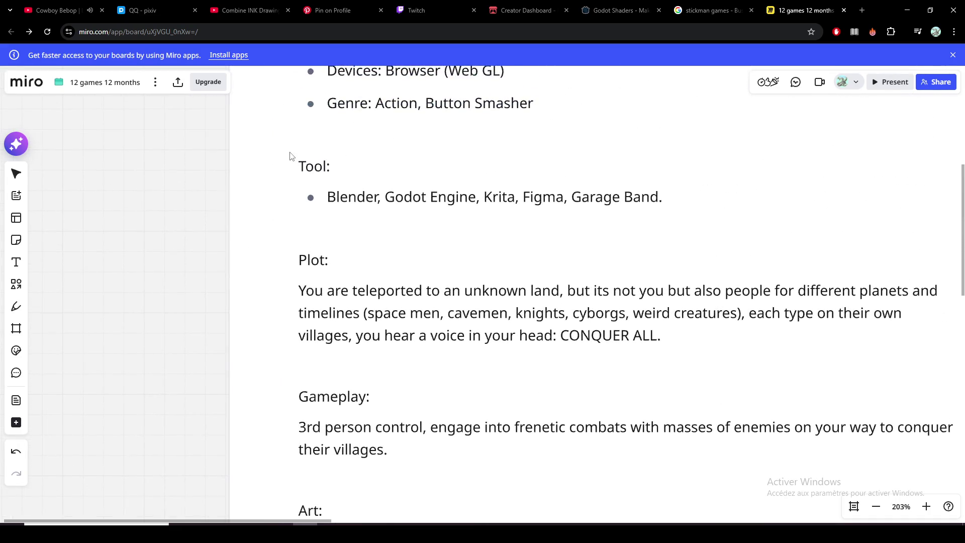